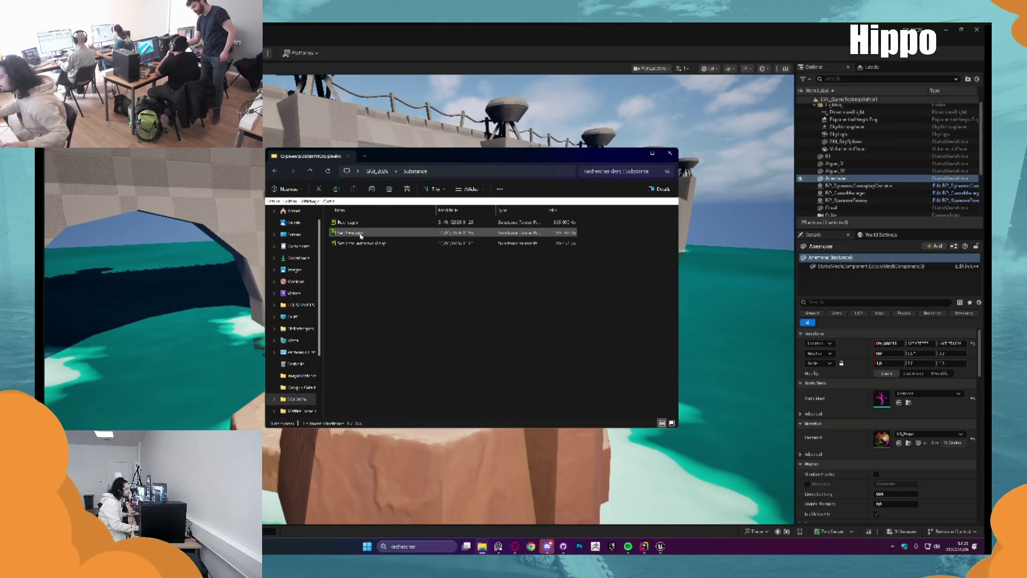
Hide File Explorer, orbit around the rock island level, and deselect the anemone.
left_click(633, 155)
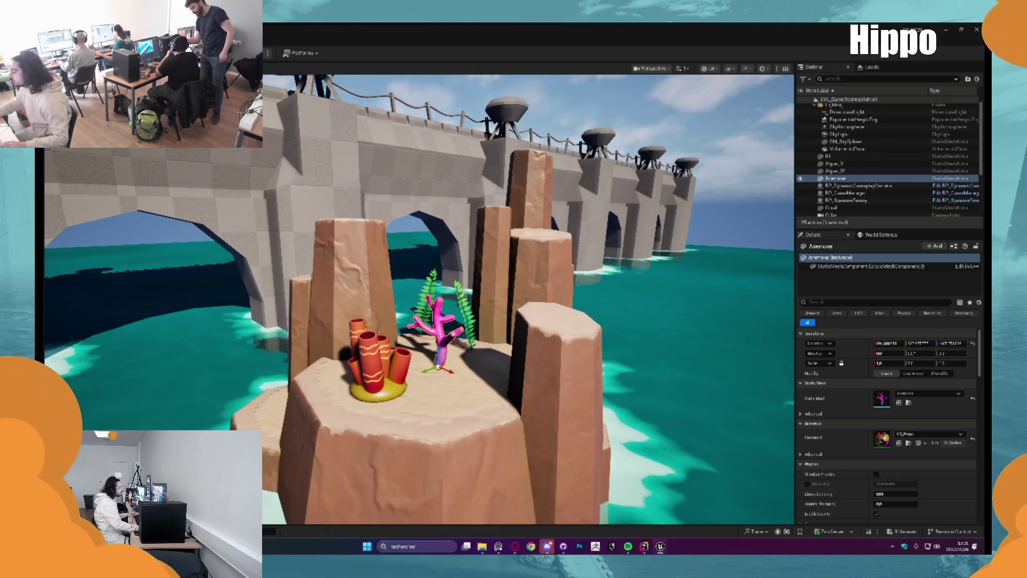
scroll(528, 300, "down", 5)
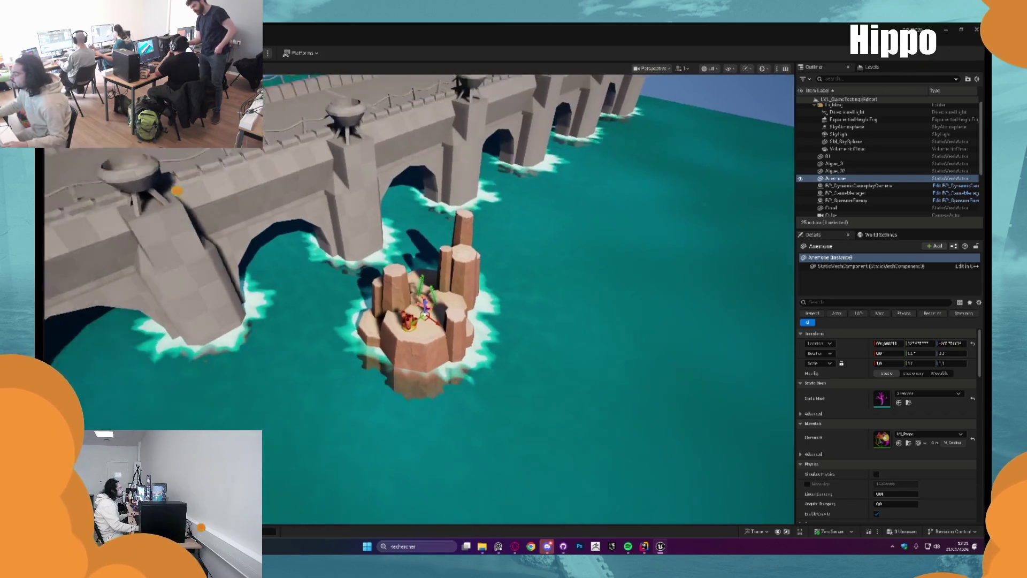
mouse_move(428, 300)
left_mouse_down()
mouse_move(267, 321)
mouse_move(224, 284)
left_mouse_up()
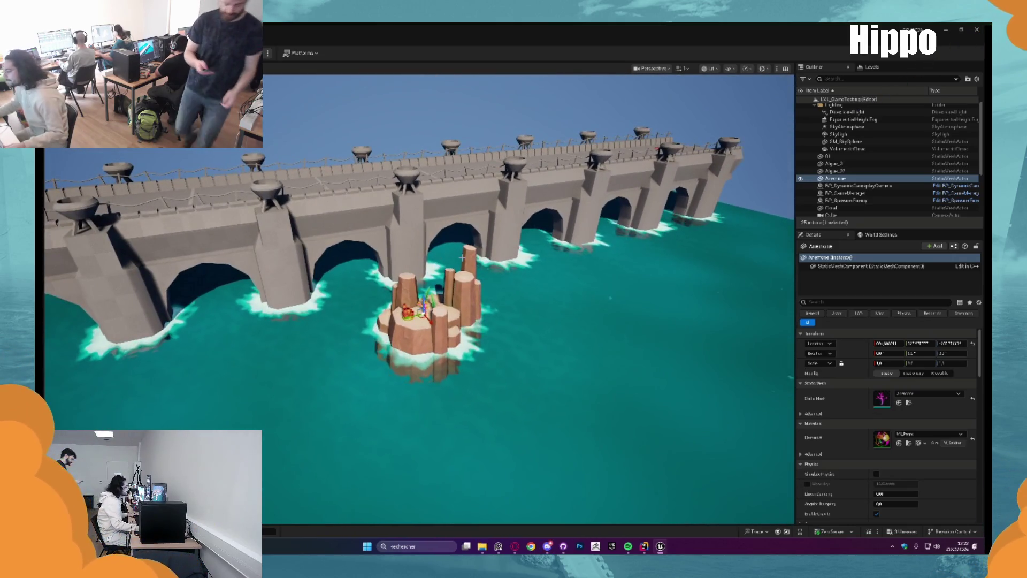
key("Escape")
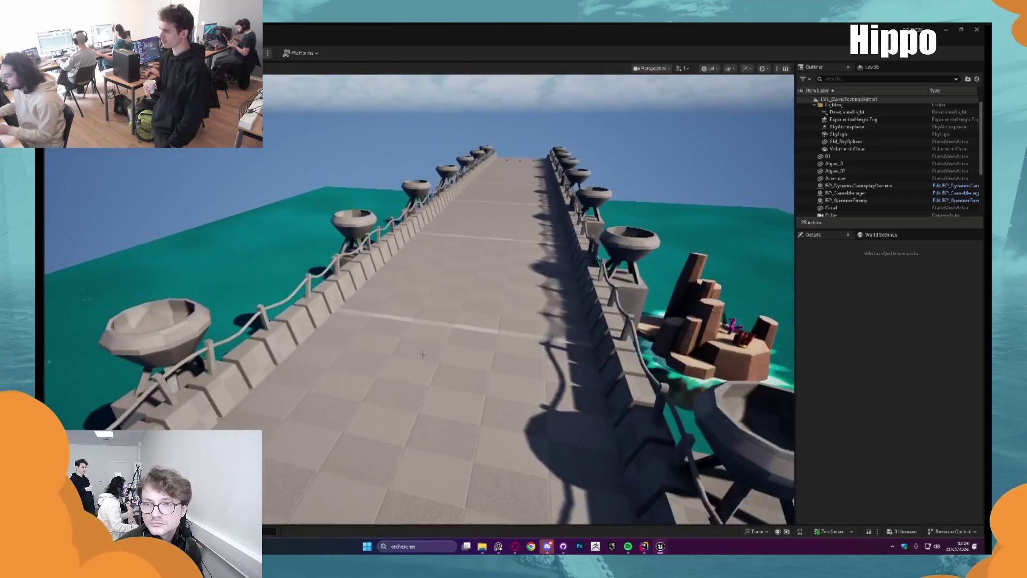
Focus the view on the bridge piece, then play-test the level and stop.
scroll(428, 346, "down", 5)
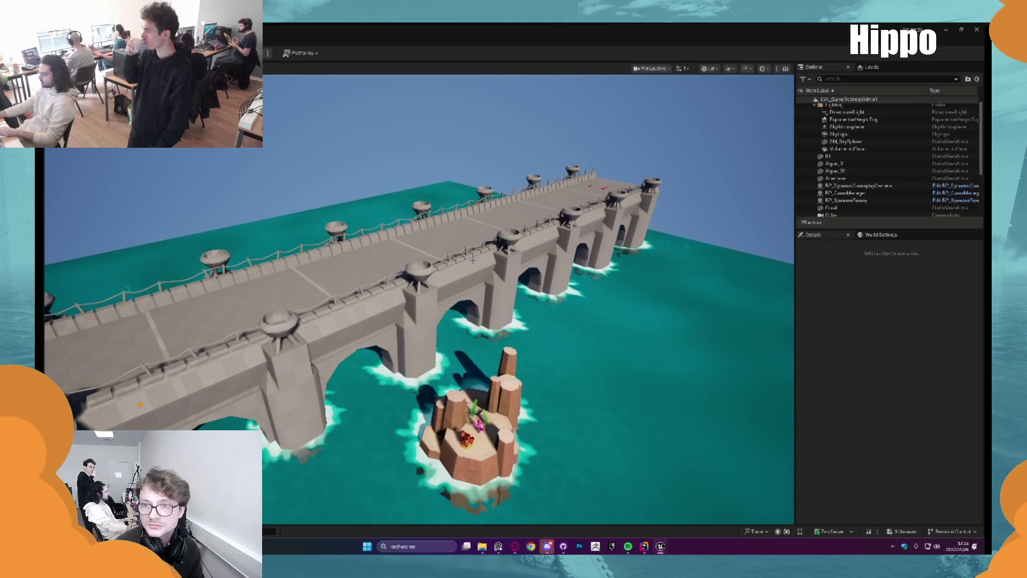
left_click(473, 260)
key("f")
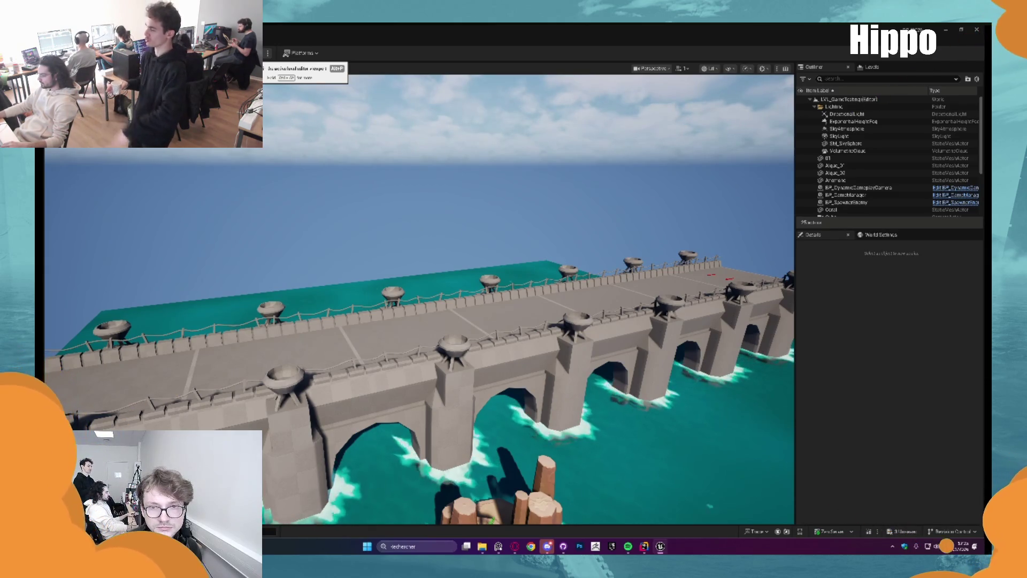
left_click(257, 53)
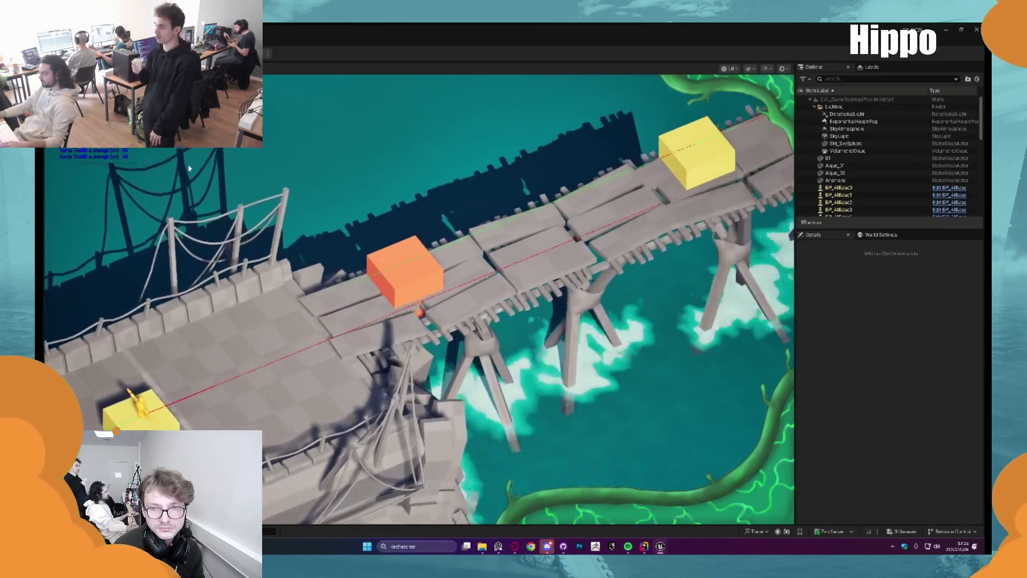
key("Escape")
Bring up the project's Content Drawer asset browser with Ctrl+Space.
scroll(177, 205, "down", 5)
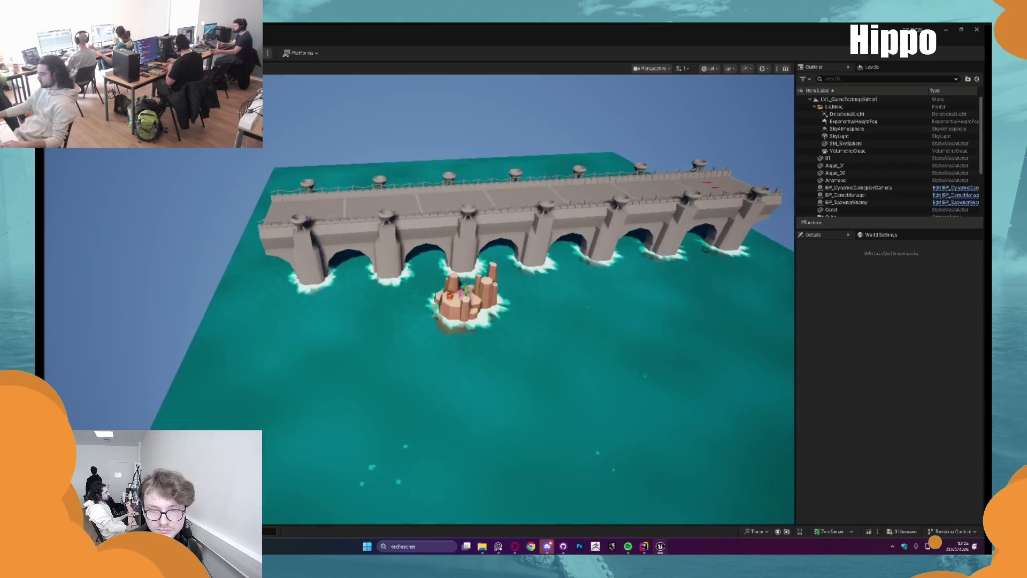
scroll(528, 300, "up", 8)
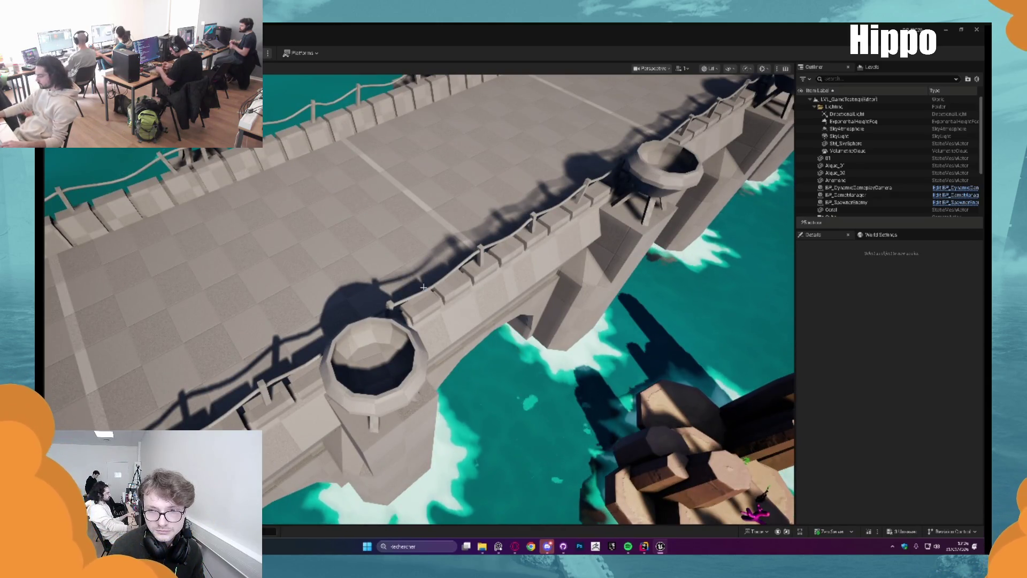
scroll(384, 290, "down", 3)
key("ctrl+space")
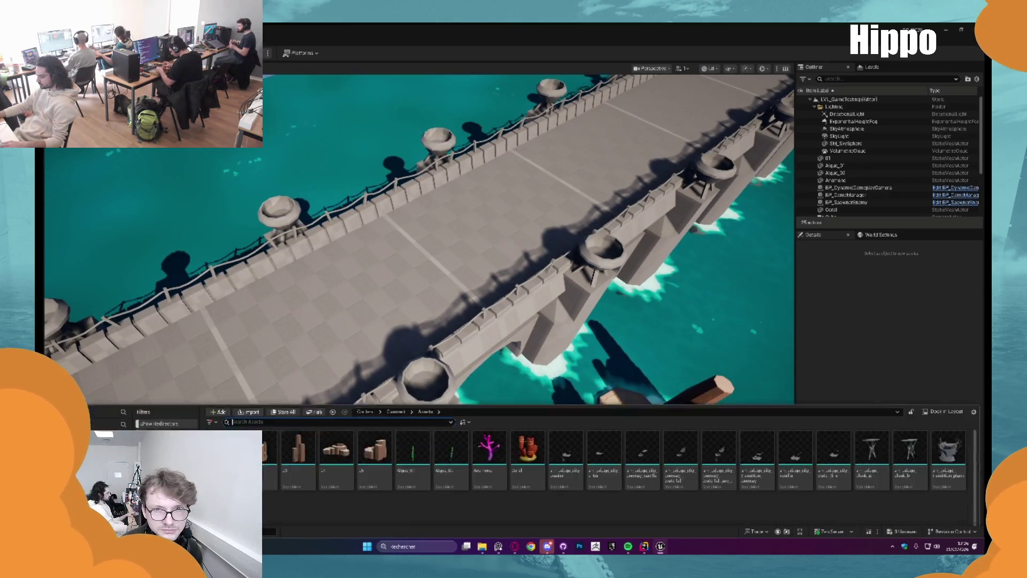
Navigate to Content > Cement > VFXs and start creating a new Niagara System there.
left_click(396, 377)
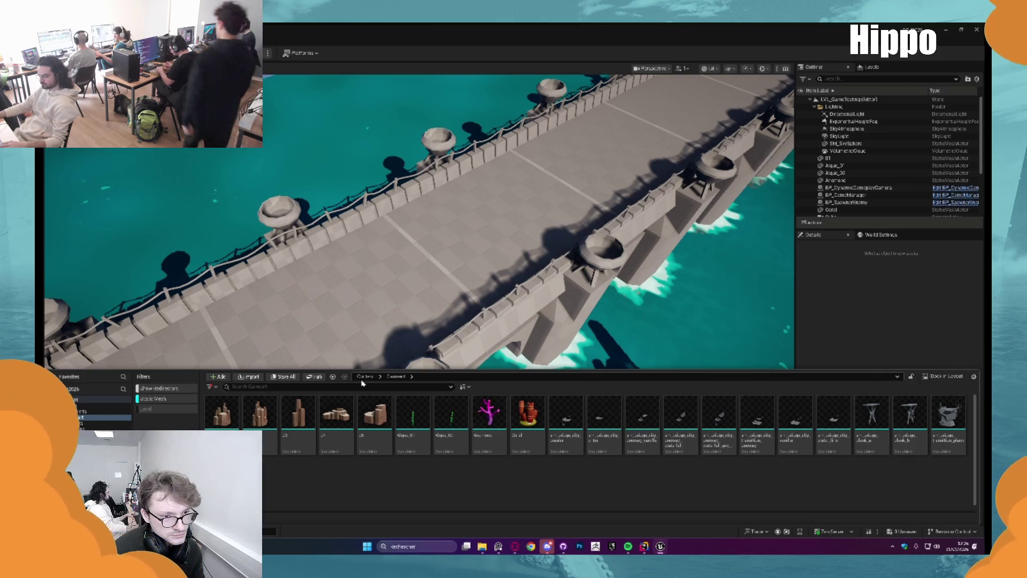
left_click(364, 377)
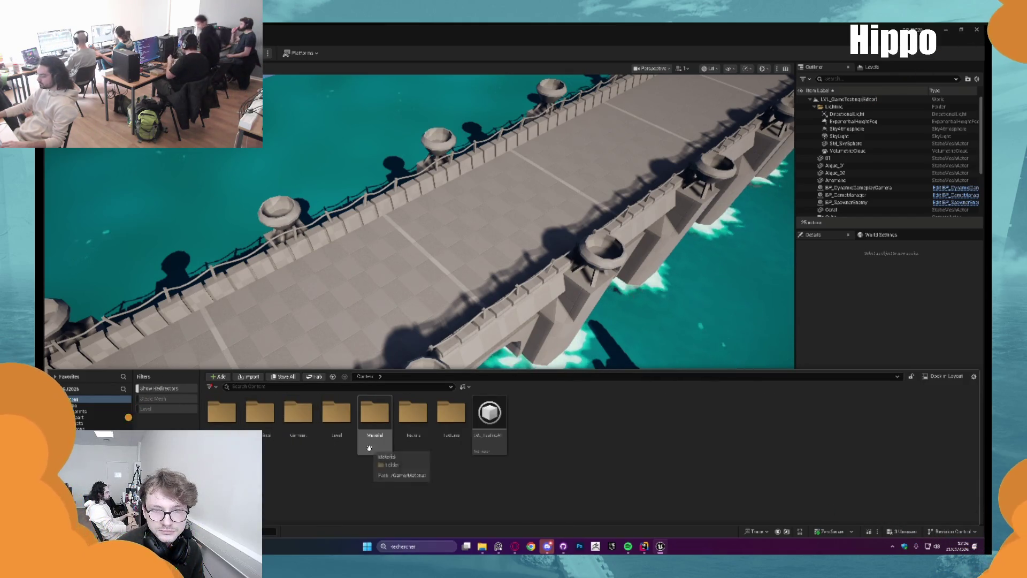
double_click(298, 417)
double_click(298, 413)
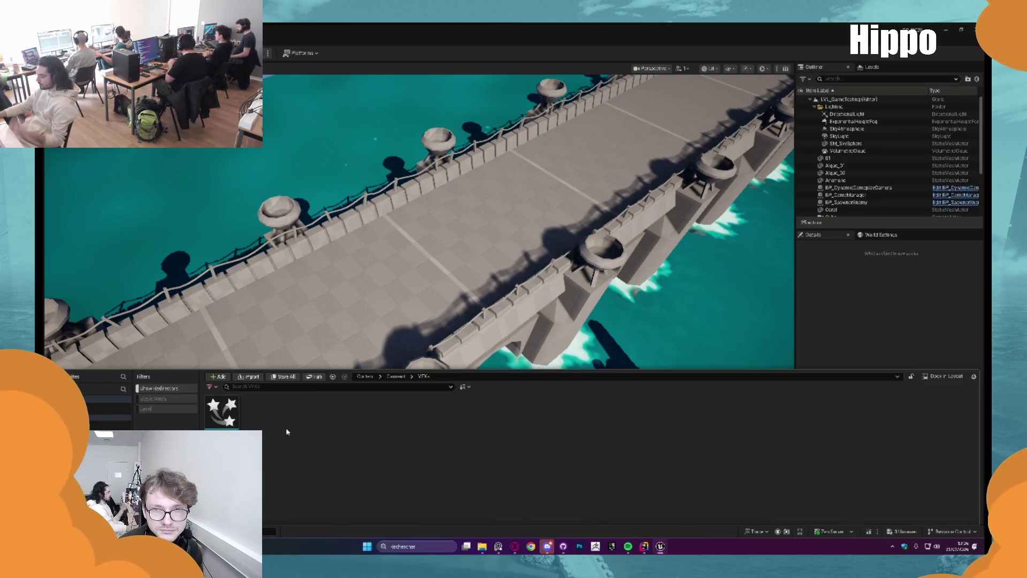
right_click(287, 431)
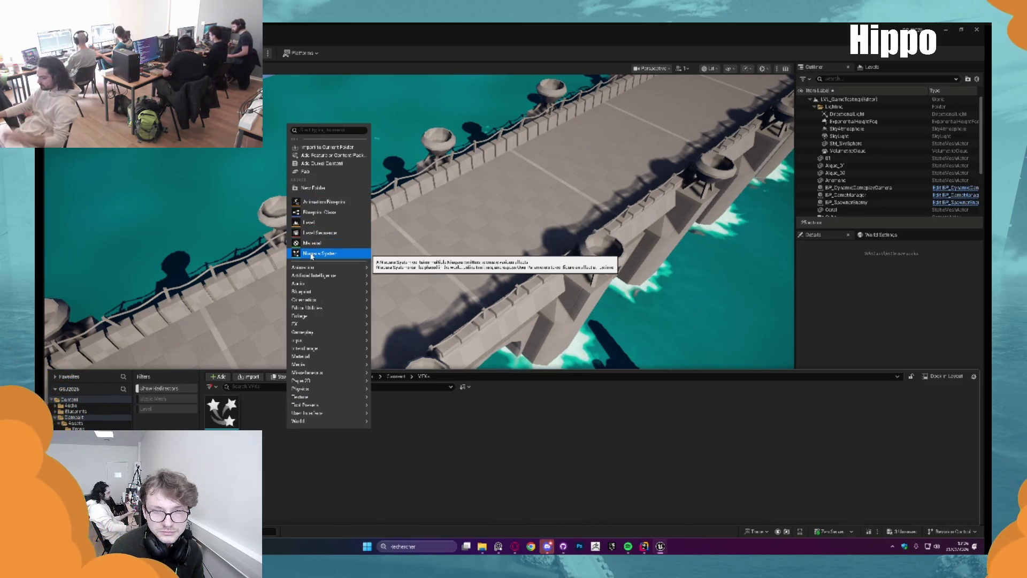
left_click(317, 254)
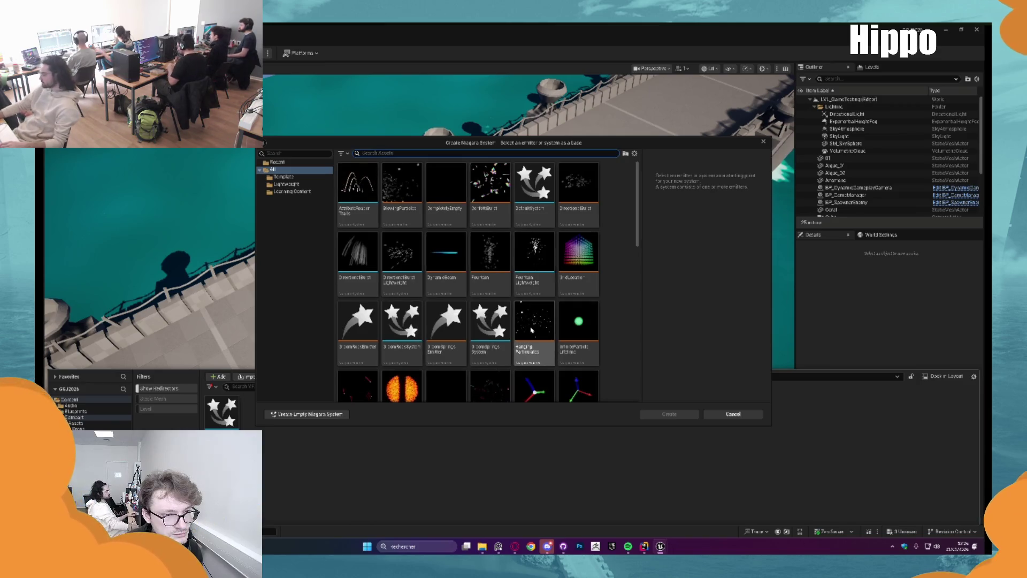
Browse the Niagara templates, then cancel the dialog without creating a system.
scroll(522, 272, "down", 1)
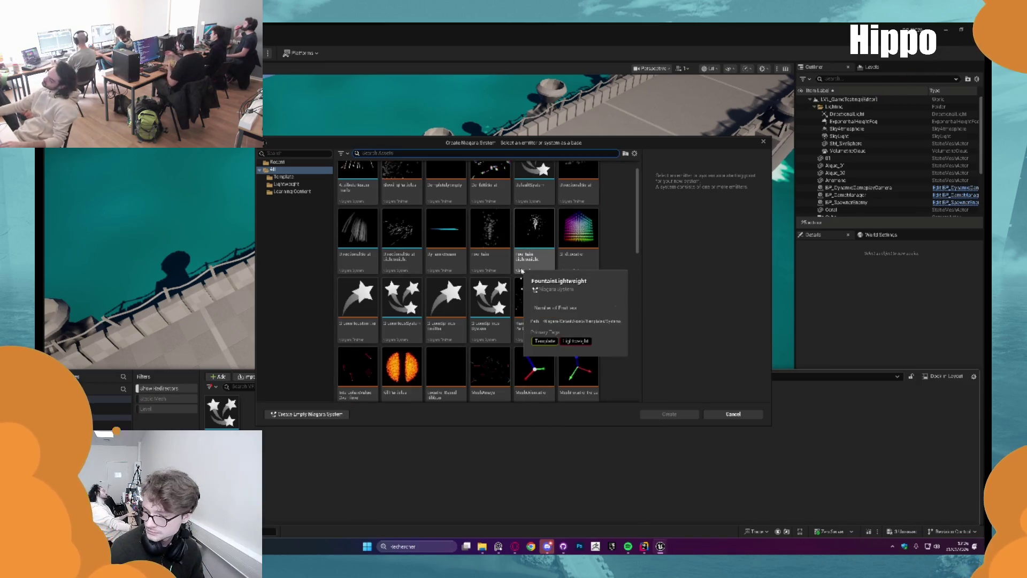
scroll(520, 278, "down", 2)
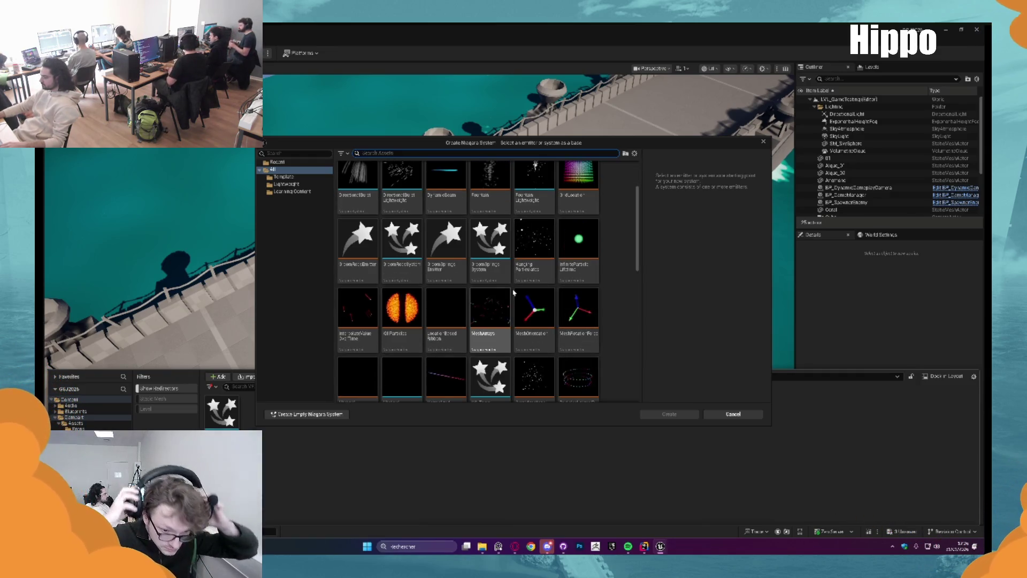
key("Escape")
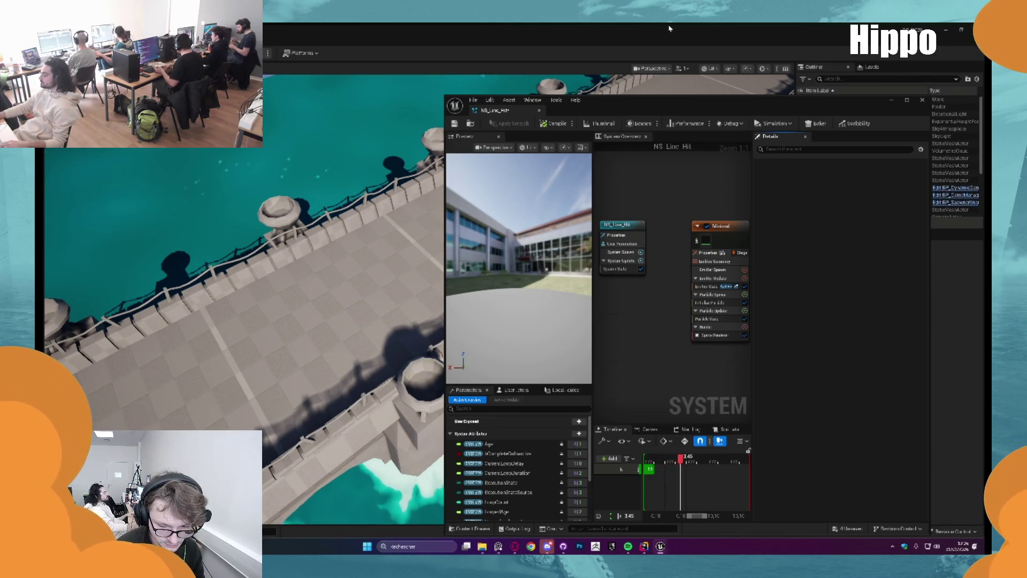
Maximize the NS_Line_Hit editor and search the sprite renderer's material list for 'ine'.
key("super+Up")
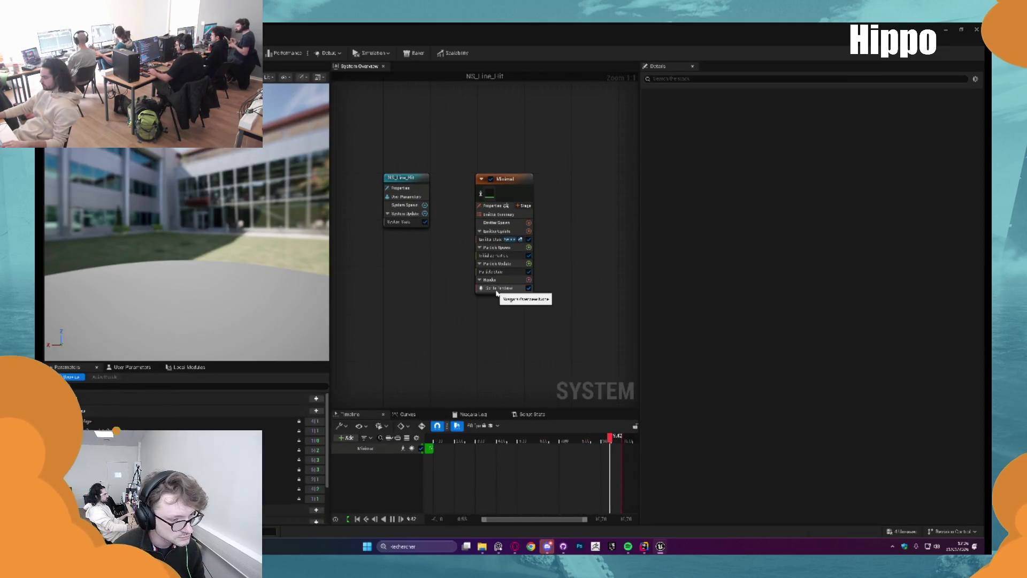
left_click(500, 288)
left_click(797, 129)
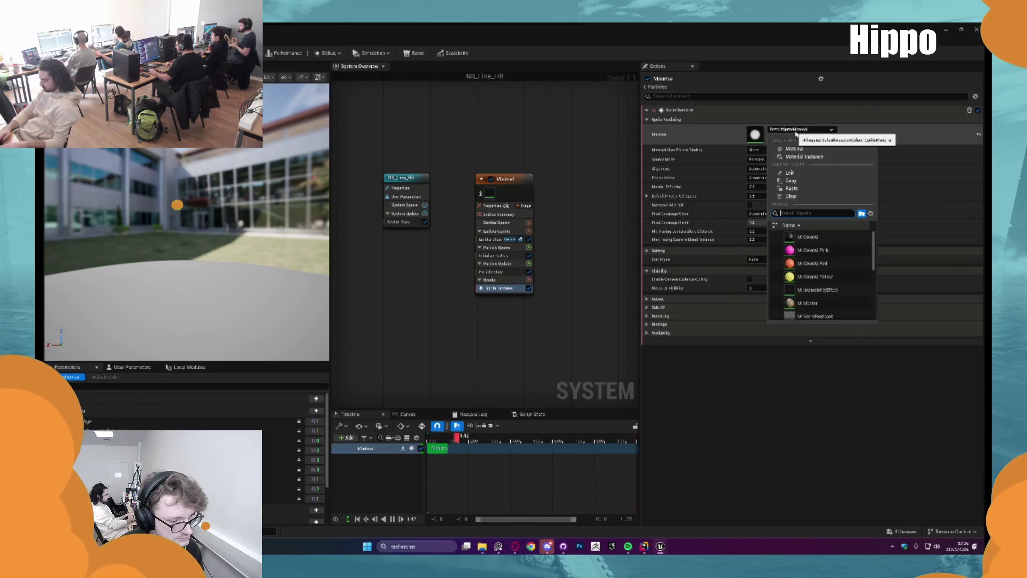
type("ine")
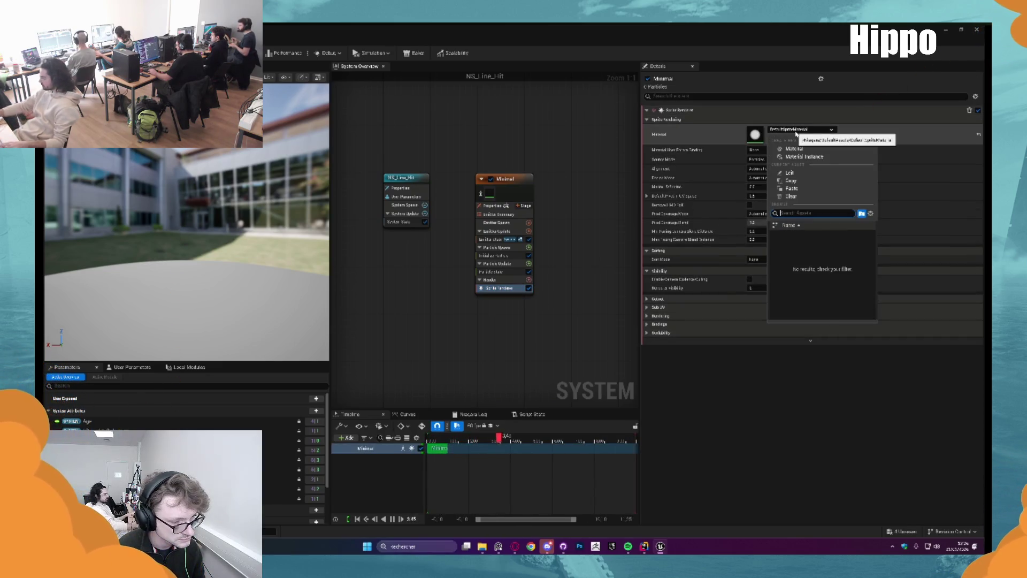
left_click(797, 131)
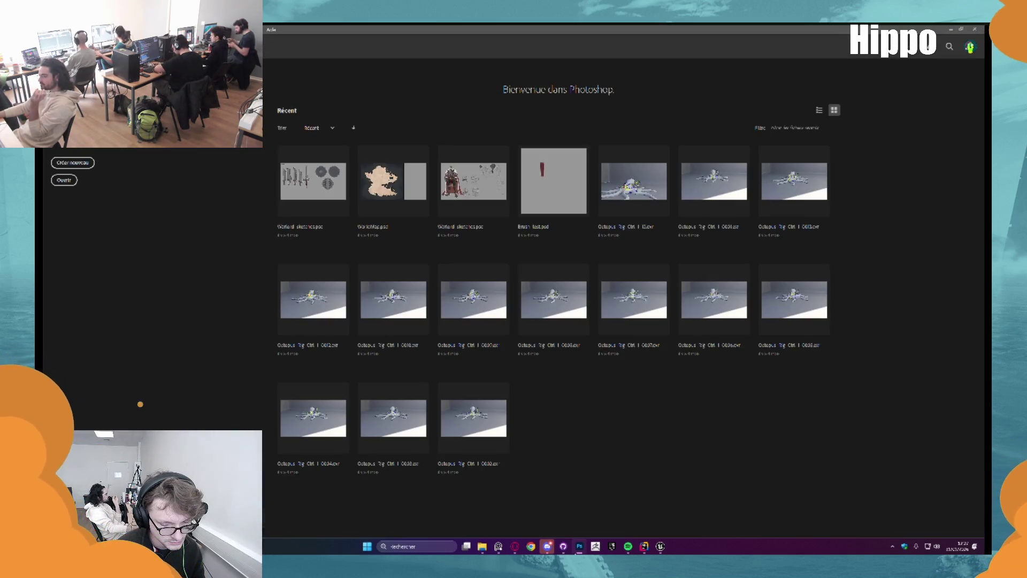
Create a new document, add an empty layer, and fill the background black.
left_click(72, 163)
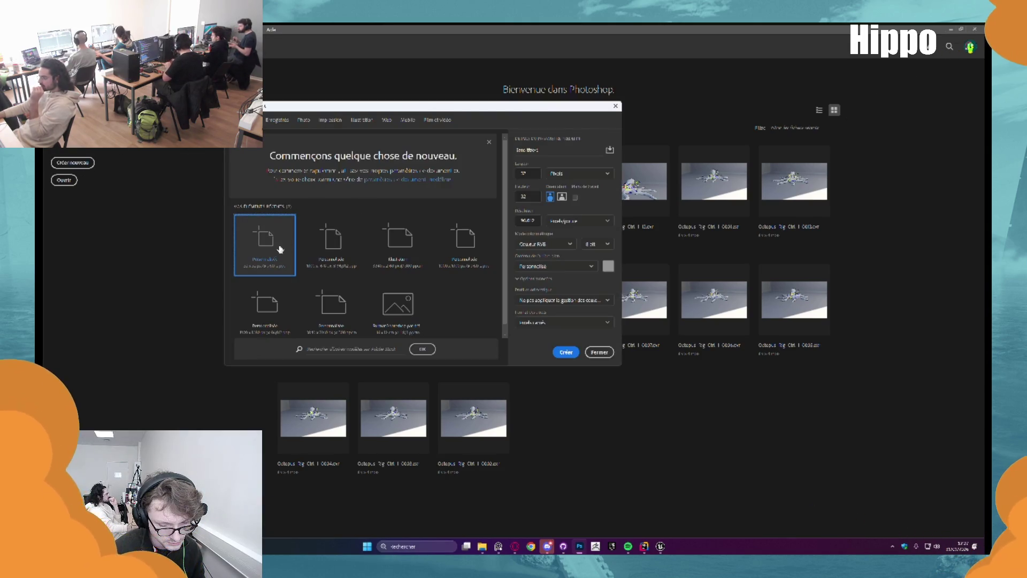
left_click(279, 121)
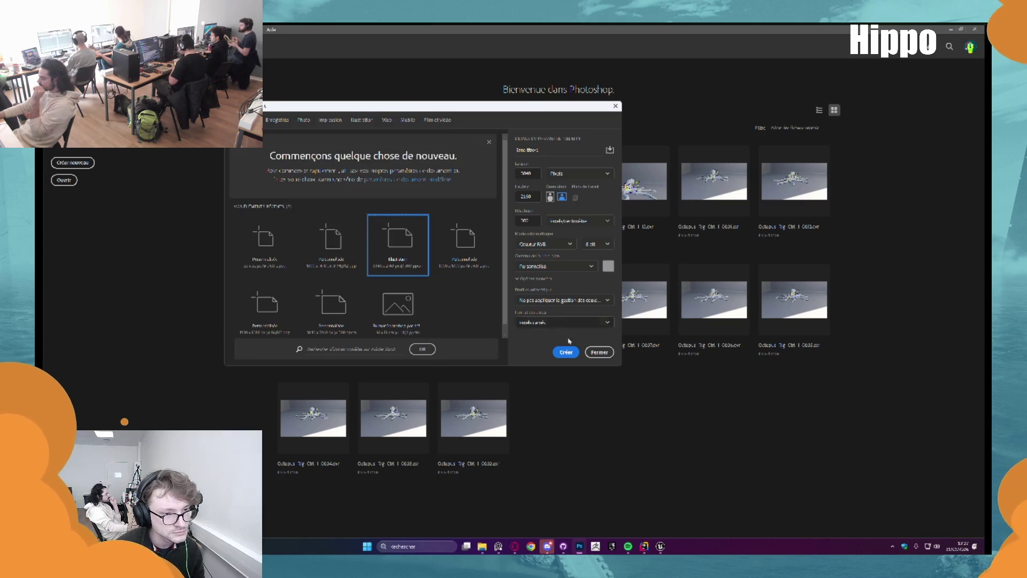
left_click(572, 354)
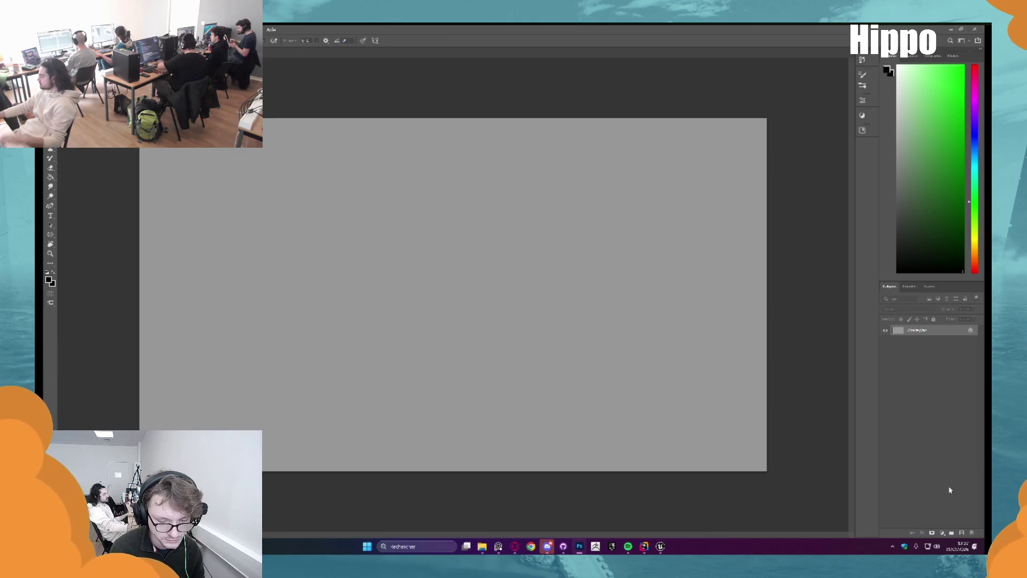
key("ctrl+shift+alt+n")
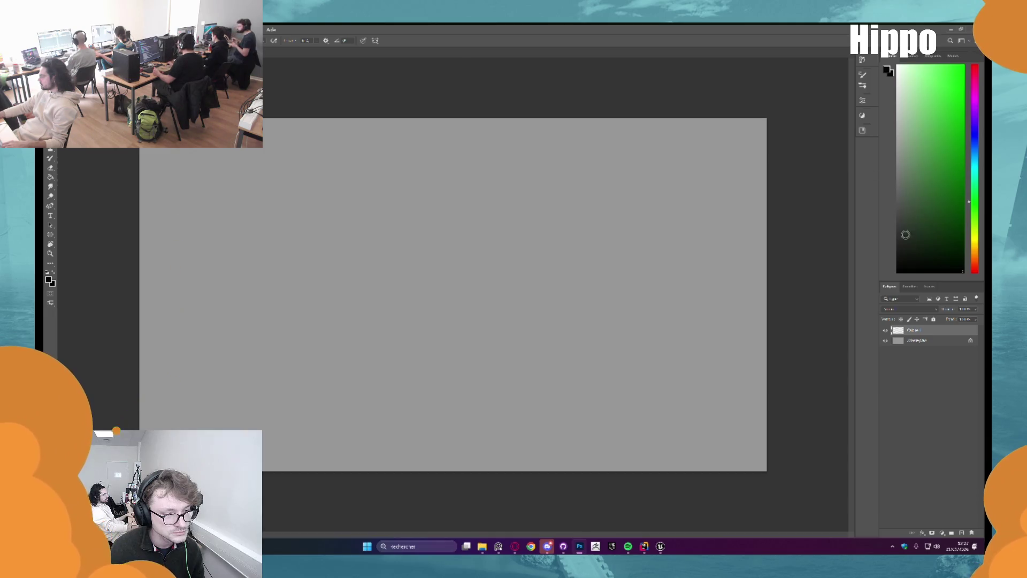
left_click(916, 341)
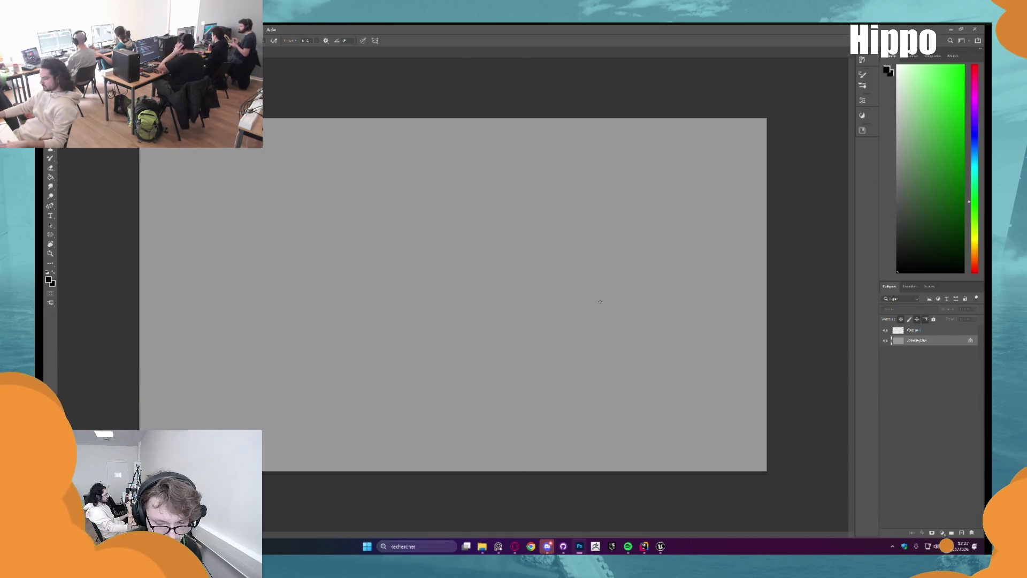
key("g")
left_click(490, 268)
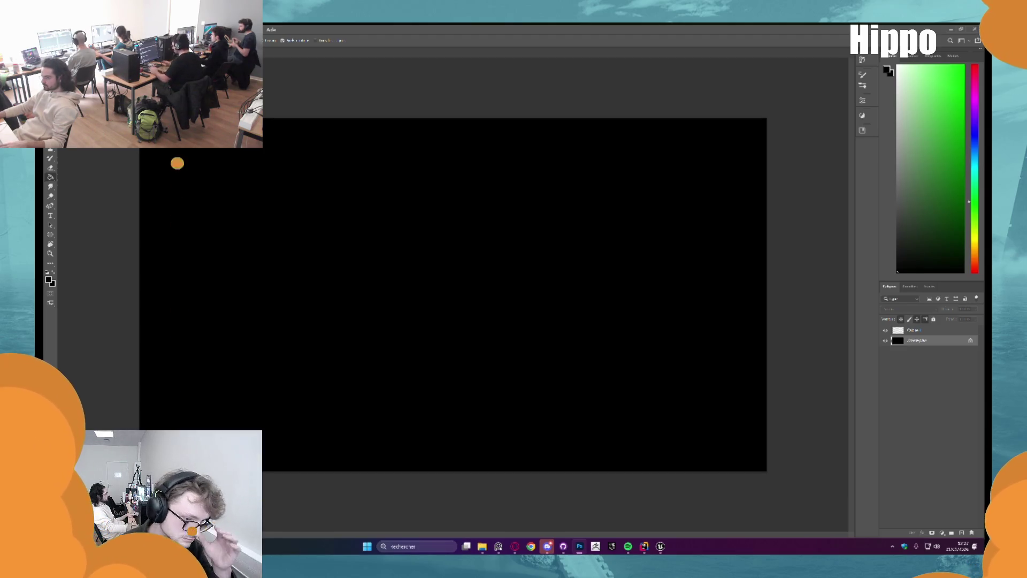
Create another new document from the Illustration square preset.
key("alt+f")
key("Return")
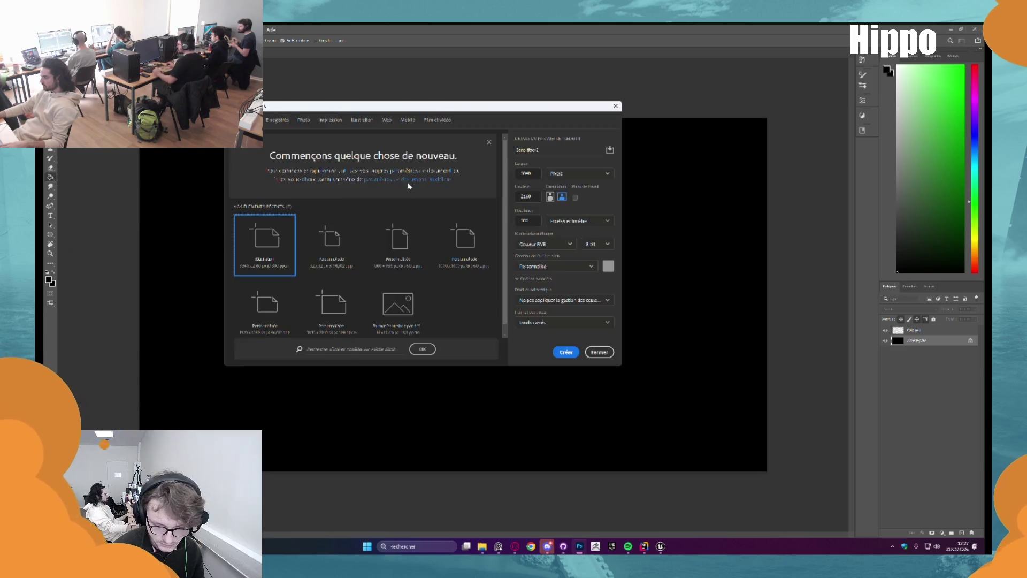
left_click(362, 119)
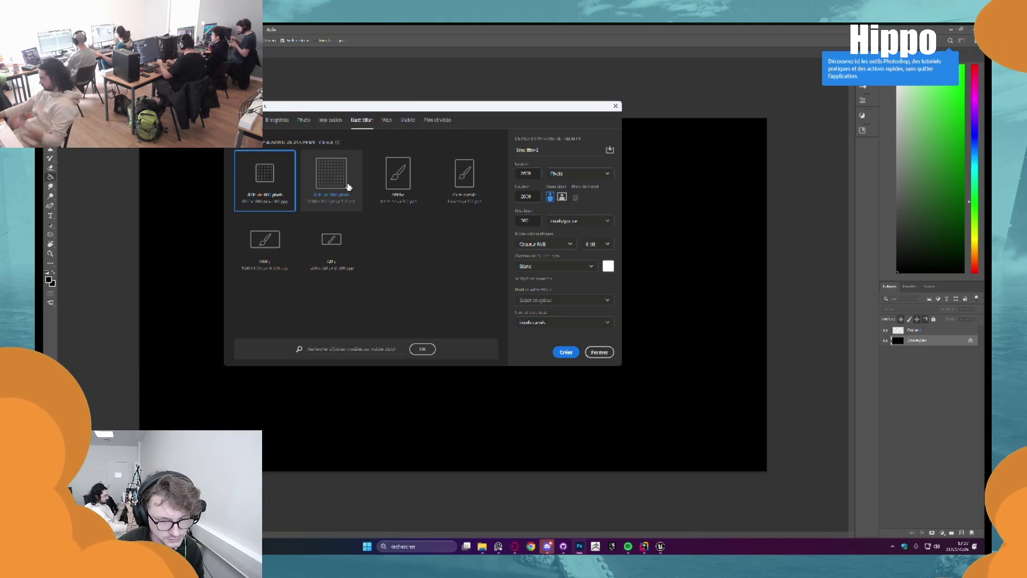
double_click(347, 185)
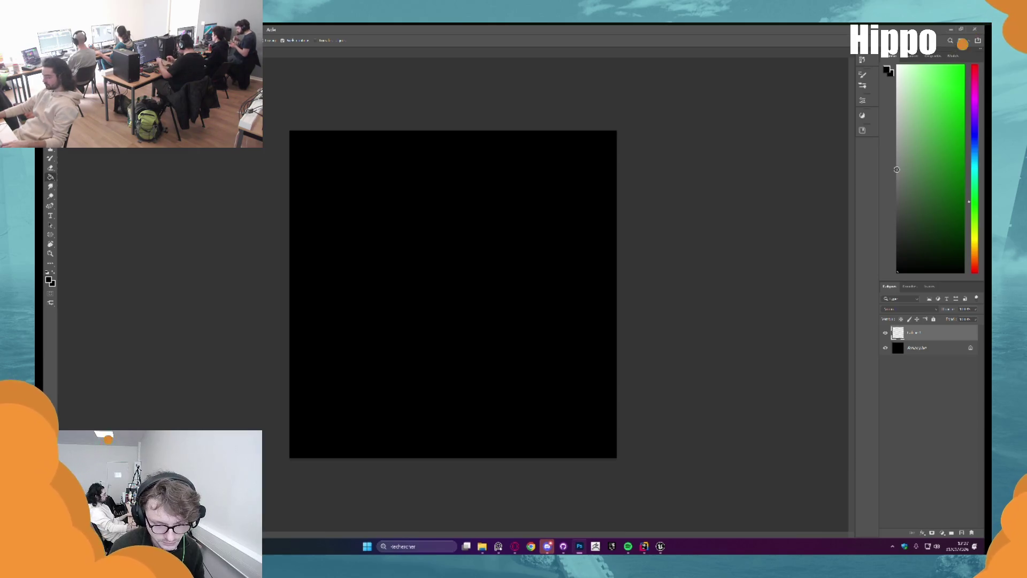
Select a horizontal strip across the canvas middle and fill it with white.
key("m")
key("x")
mouse_move(326, 271)
left_mouse_down()
mouse_move(568, 298)
mouse_move(576, 245)
mouse_move(587, 243)
mouse_move(572, 309)
left_mouse_up()
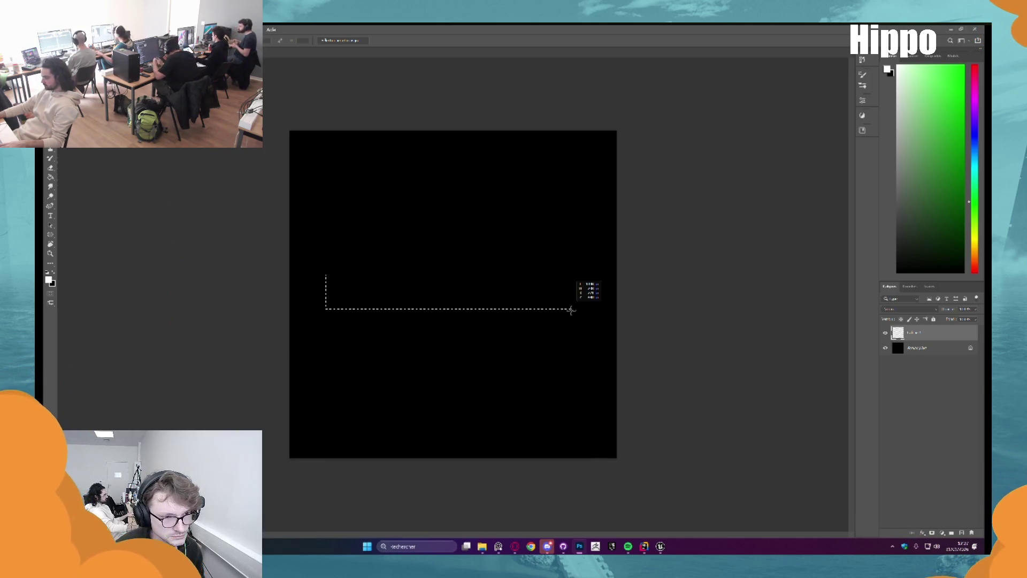
mouse_move(572, 310)
left_mouse_down()
mouse_move(573, 265)
mouse_move(573, 305)
left_mouse_up()
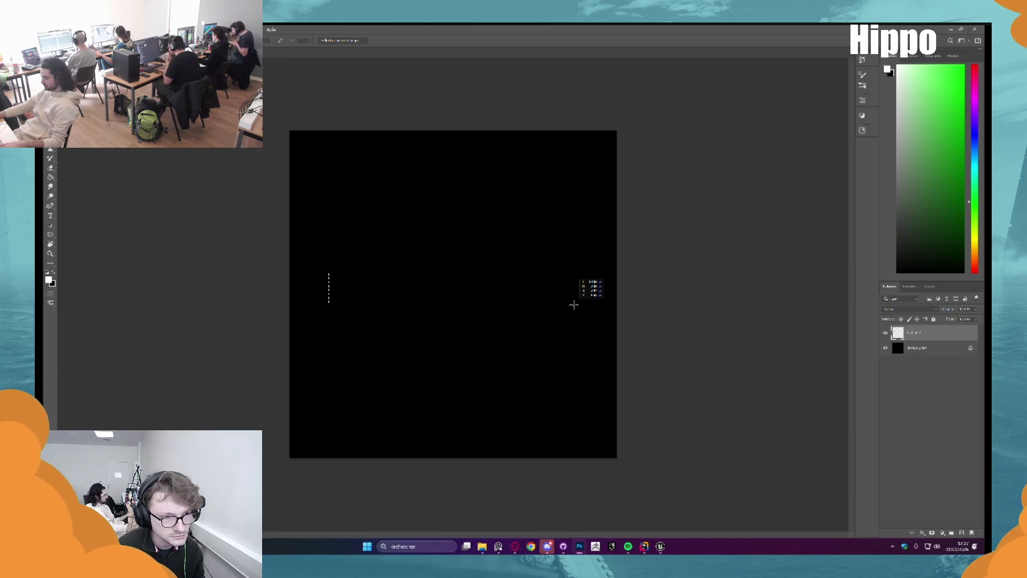
left_click_drag(574, 305, 576, 309)
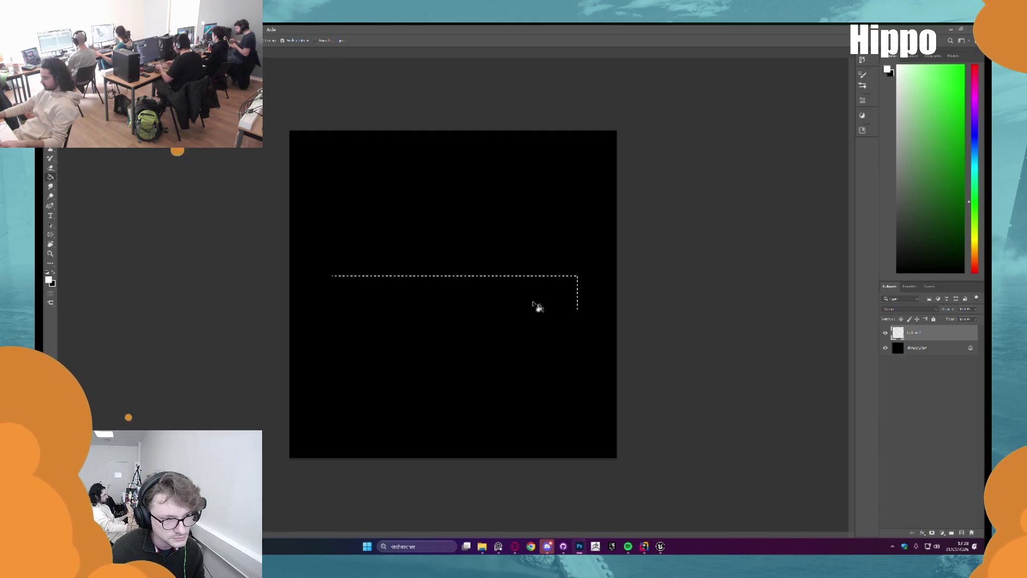
key("alt+BackSpace")
Stretch the white bar to both canvas edges, commit it, and deselect.
key("ctrl+t")
left_click_drag(493, 294, 493, 291)
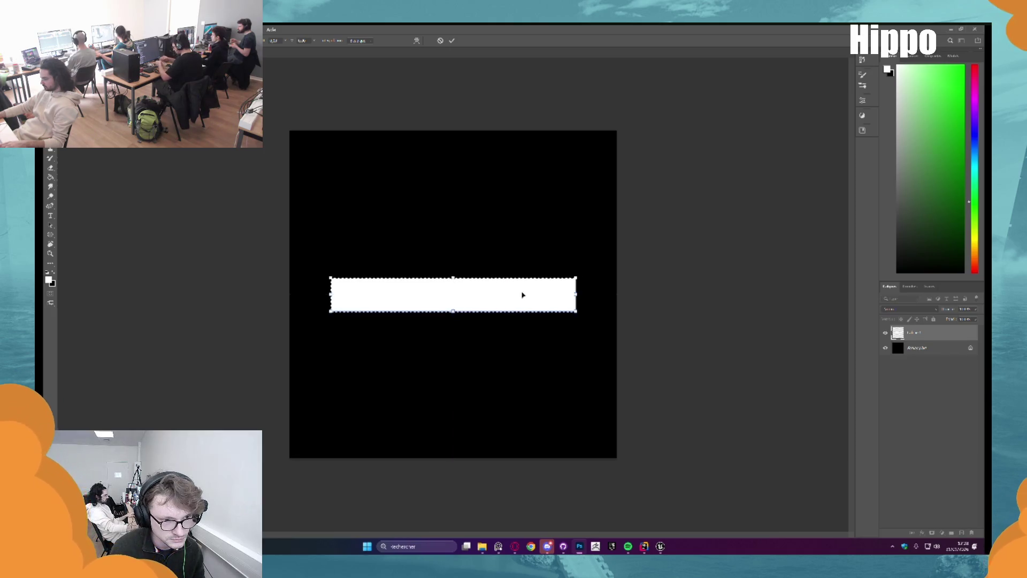
left_click_drag(576, 294, 631, 292)
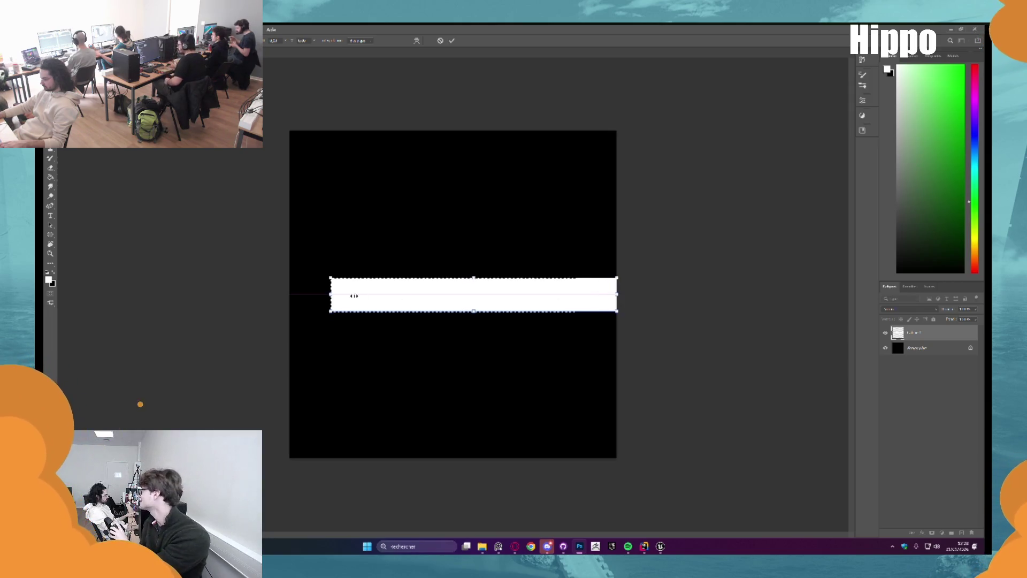
left_click_drag(332, 294, 290, 295)
key("Return")
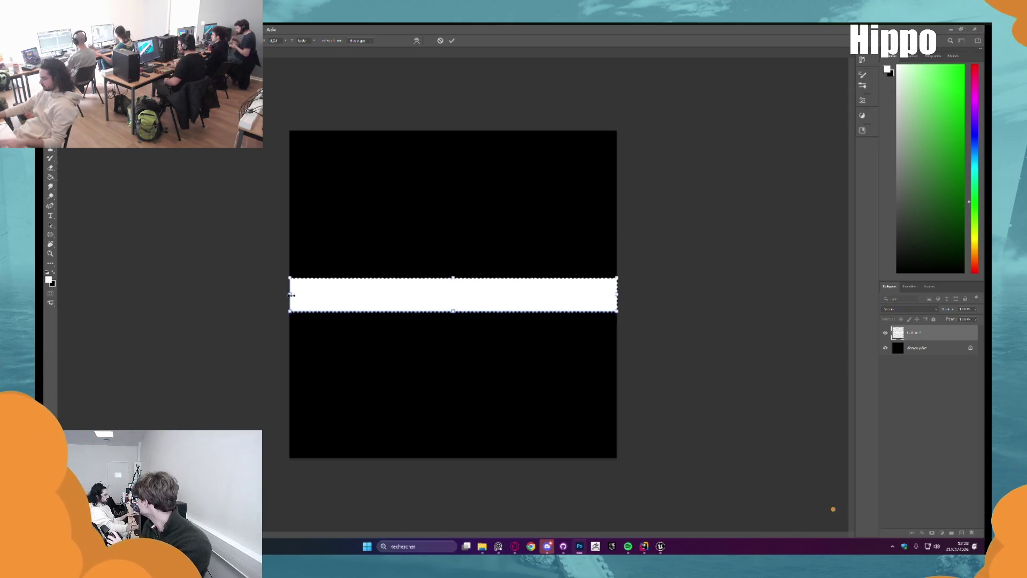
key("ctrl+d")
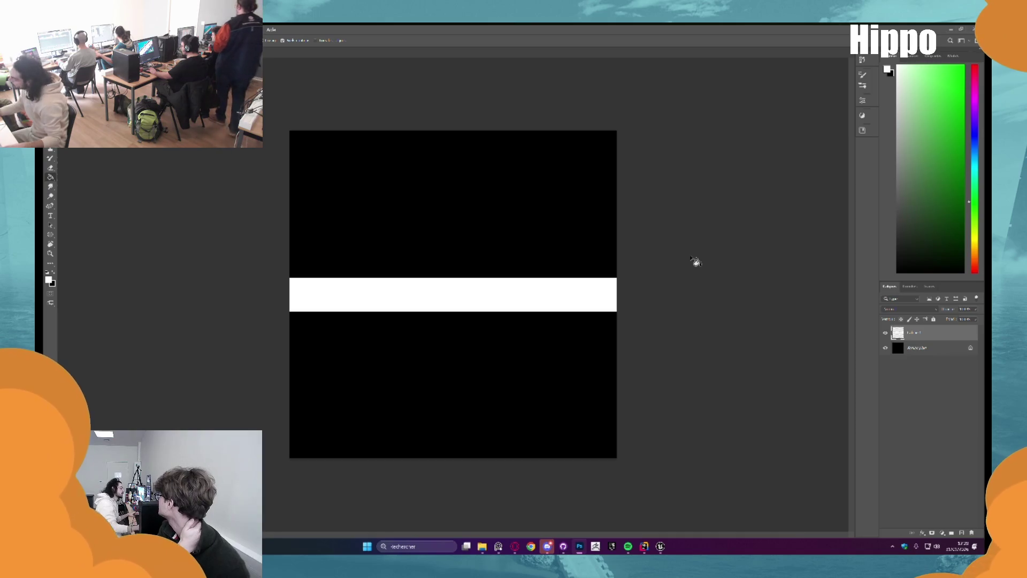
Open Export As for the white-bar image, previewing it as a 2000 × 2000 PNG.
scroll(481, 198, "up", 3)
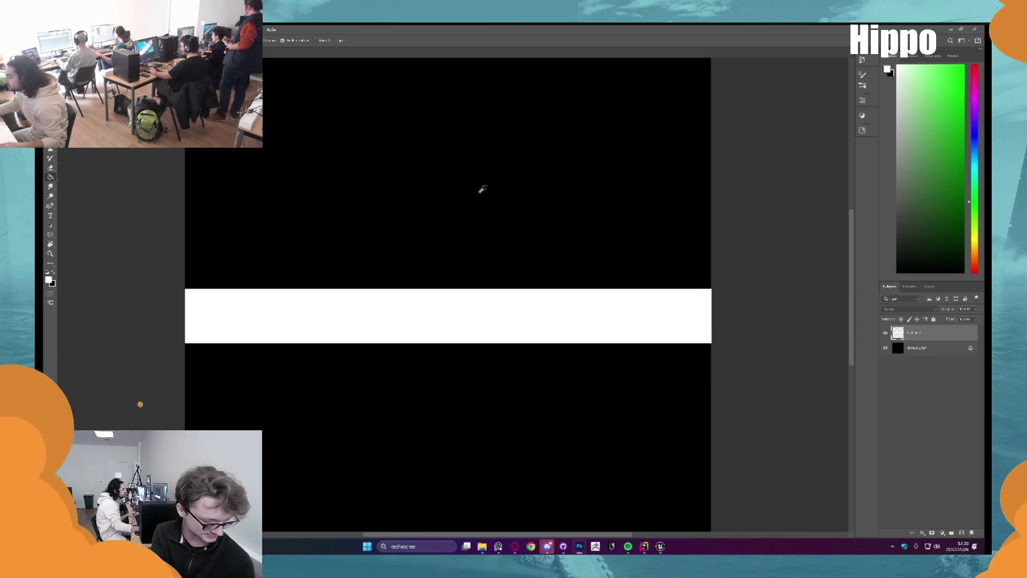
scroll(480, 190, "down", 2)
scroll(483, 189, "up", 2)
scroll(483, 191, "down", 3)
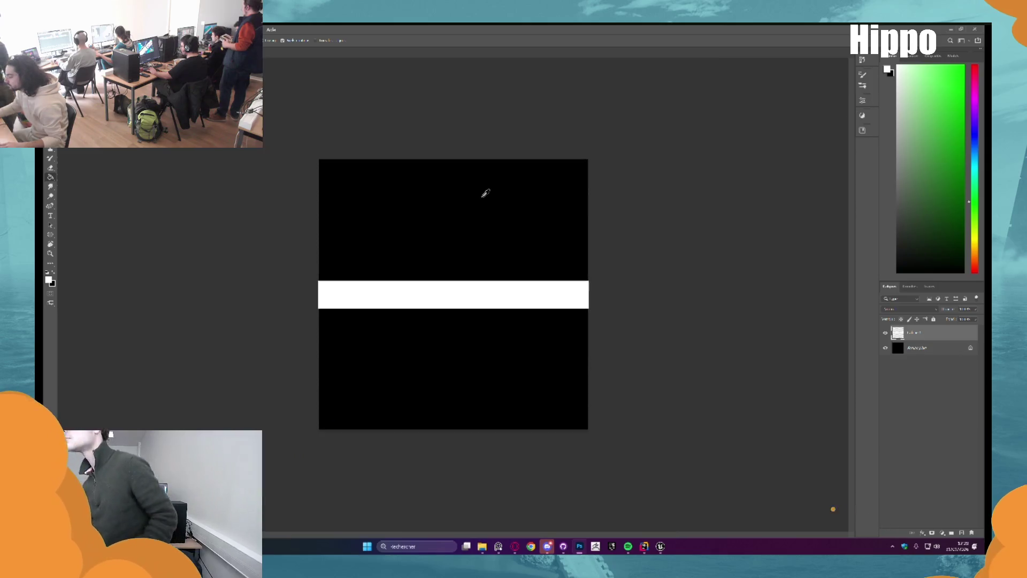
scroll(484, 192, "up", 3)
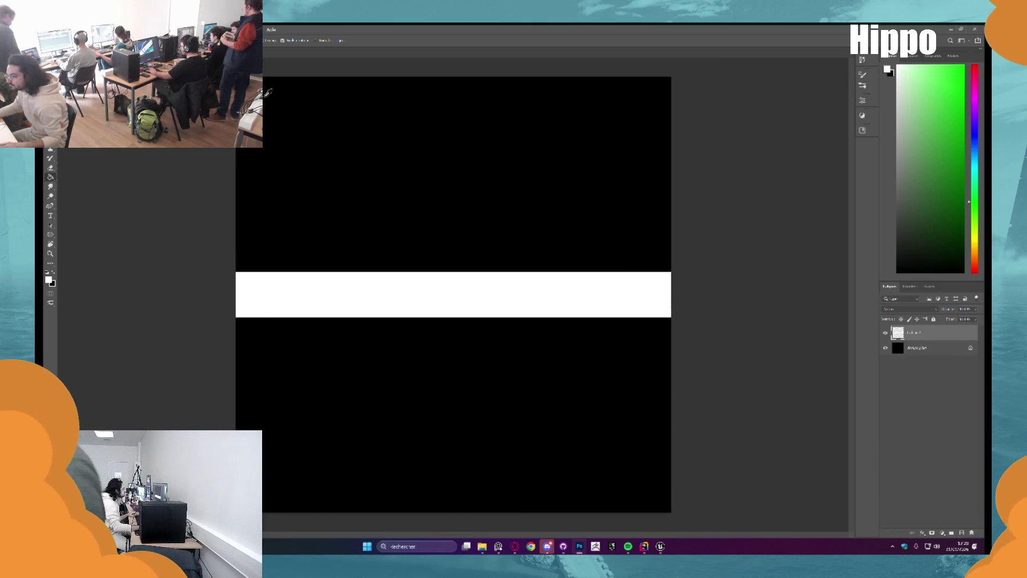
left_click(55, 28)
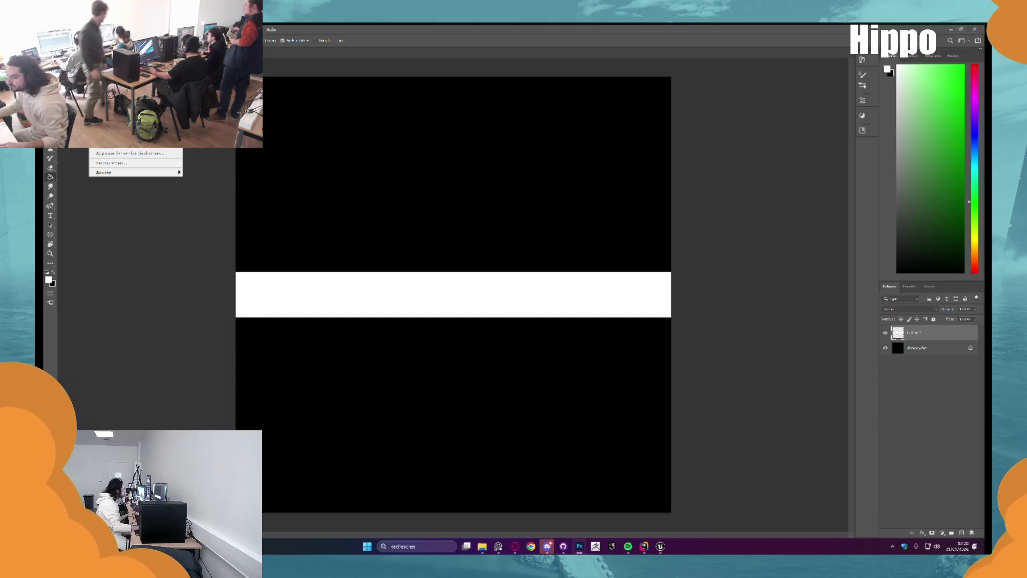
mouse_move(64, 28)
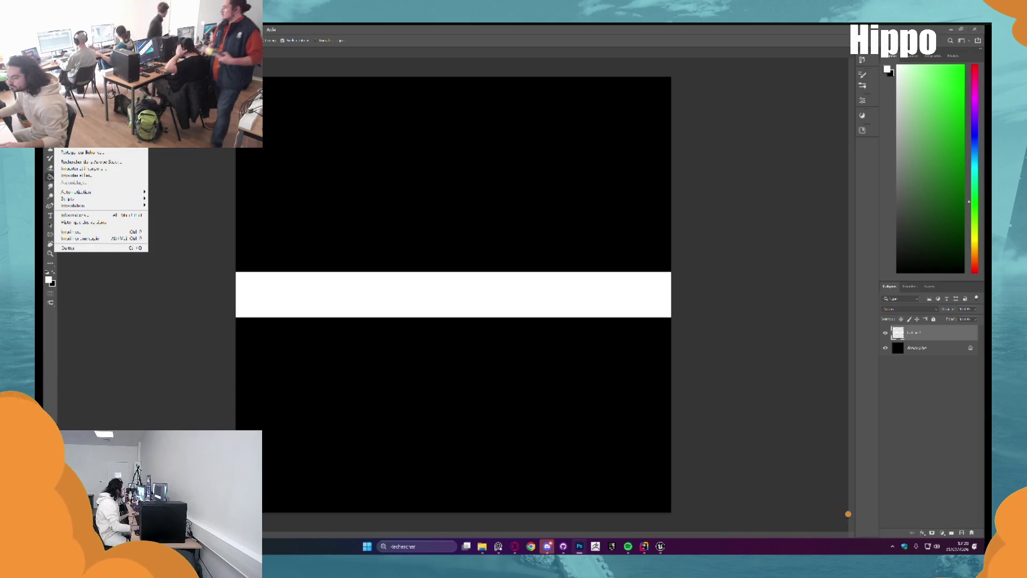
key("Escape")
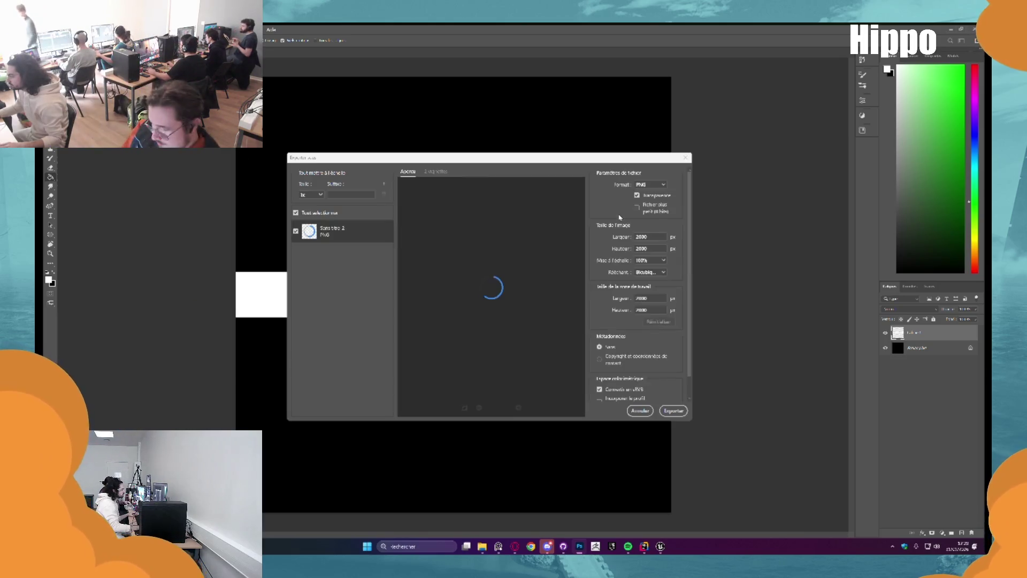
Export the white-bar PNG under a new file name, then switch to Discord.
left_click(685, 411)
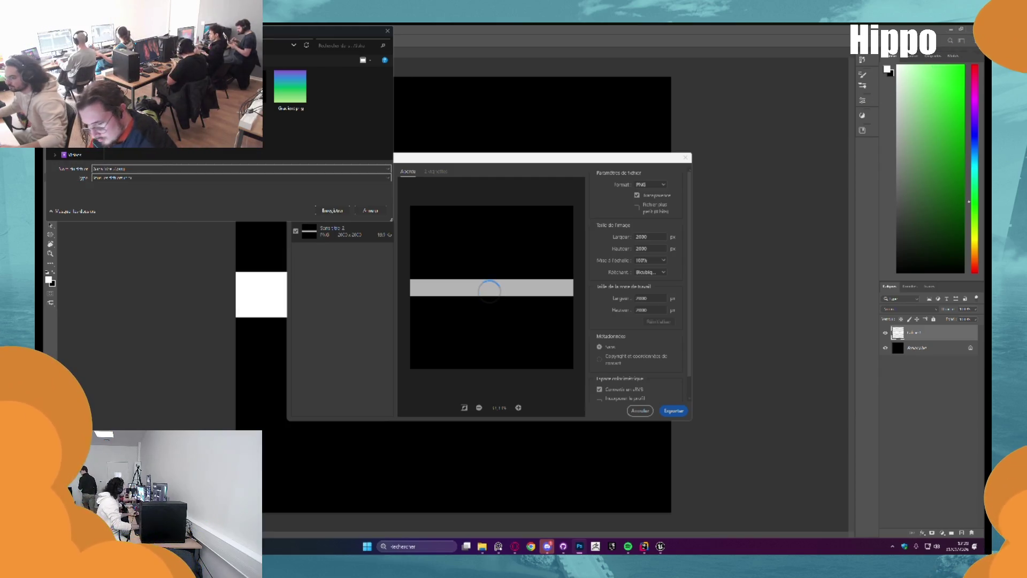
key("ctrl+a")
type("l")
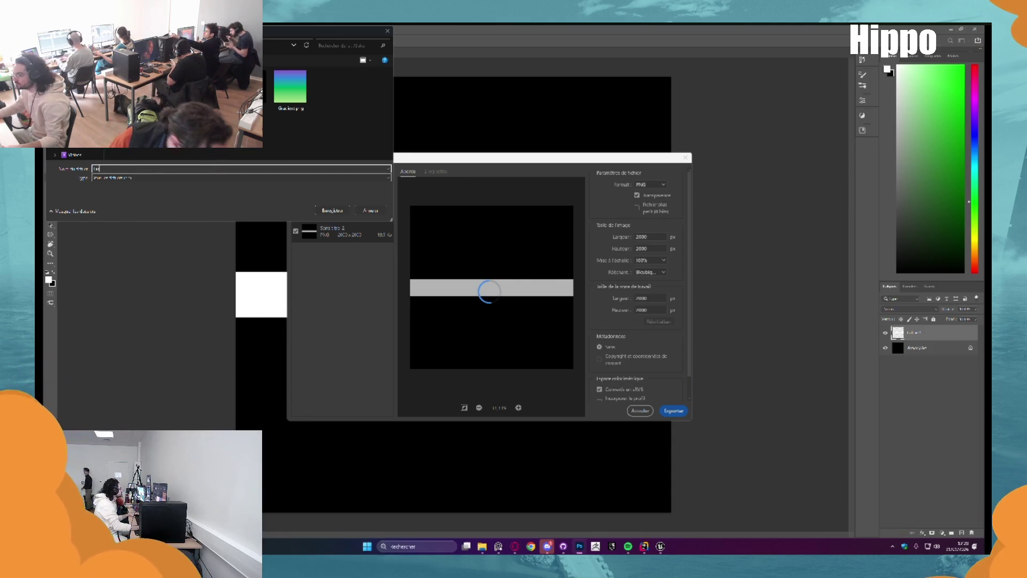
key("alt+Tab")
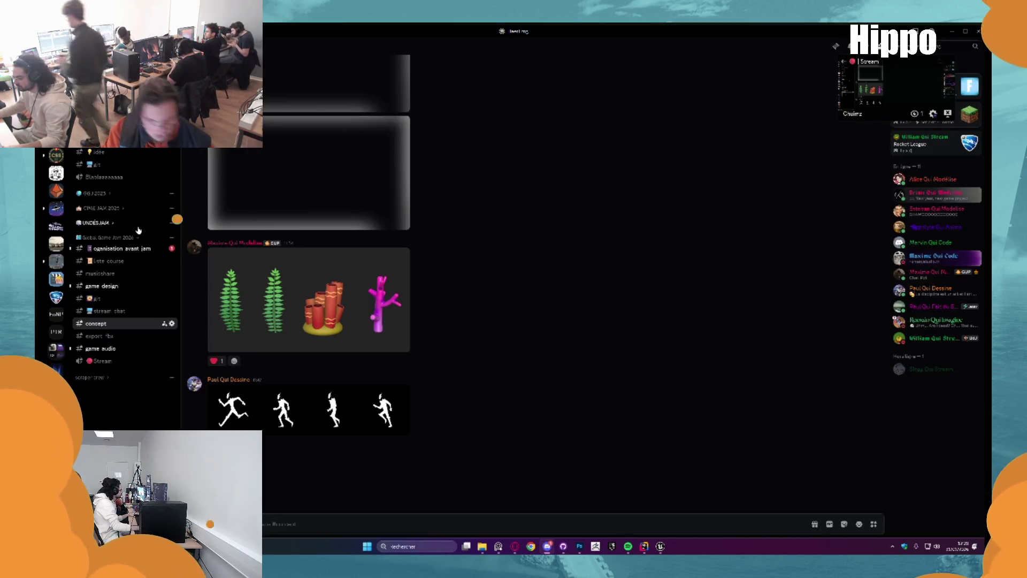
Post a message in organisation avant jam, check game design, then return to Photoshop.
left_click(122, 248)
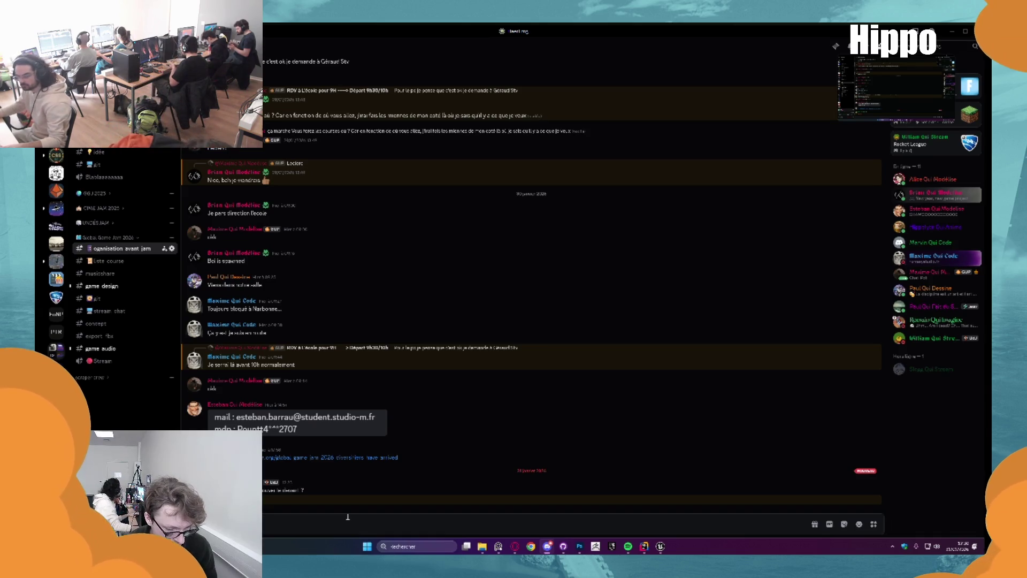
key("Return")
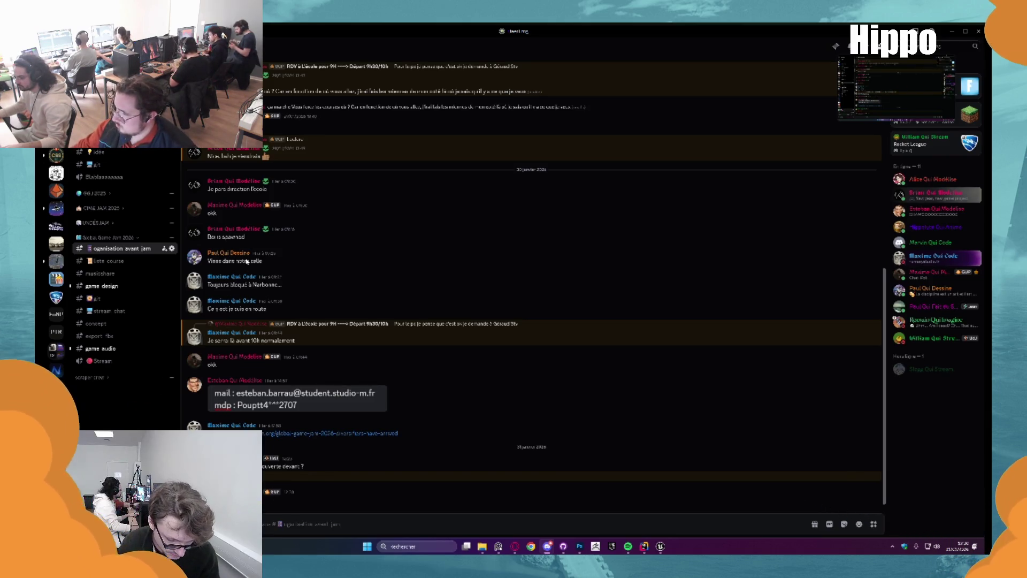
key("alt+shift+Down")
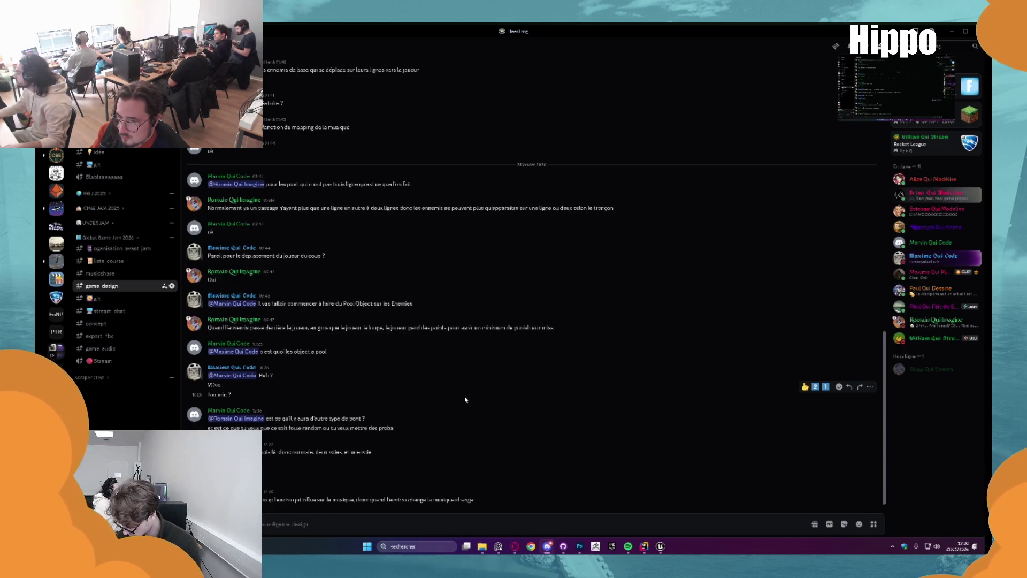
key("alt+Tab")
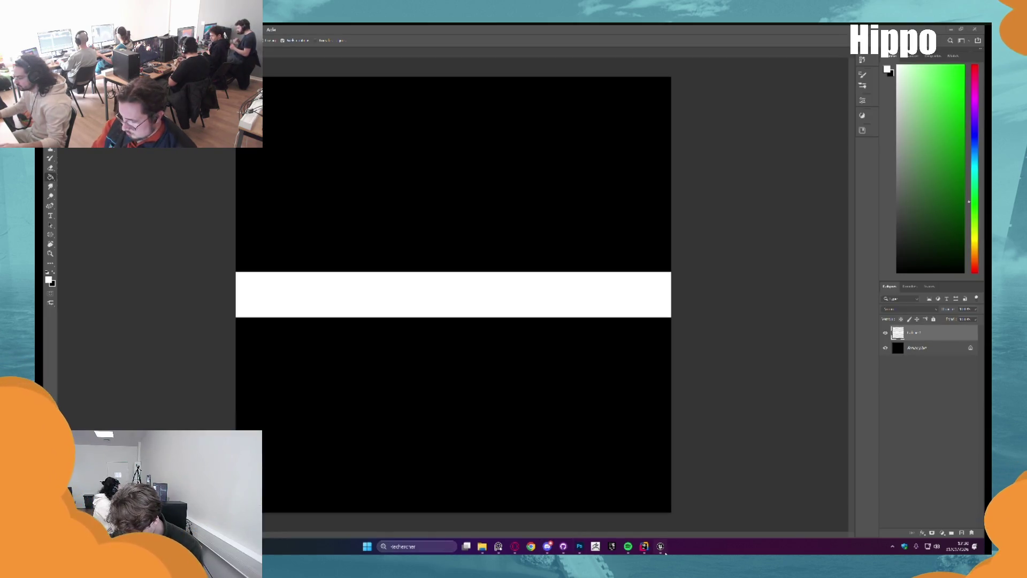
Create an Alpha folder in the content browser and import the Line texture into it.
left_click(661, 547)
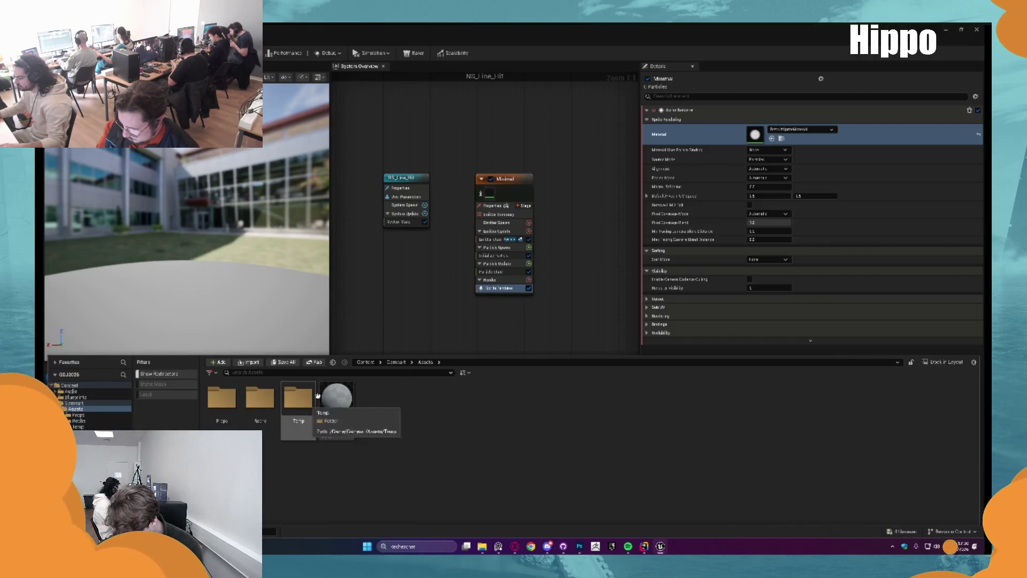
left_click(367, 406)
right_click(404, 408)
left_click(453, 168)
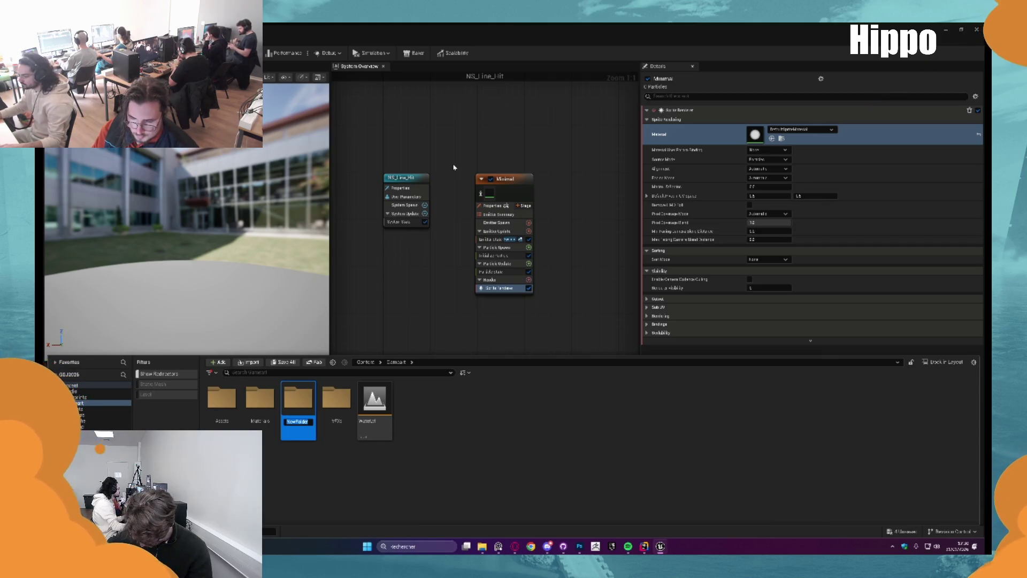
left_click_drag(289, 86, 260, 382)
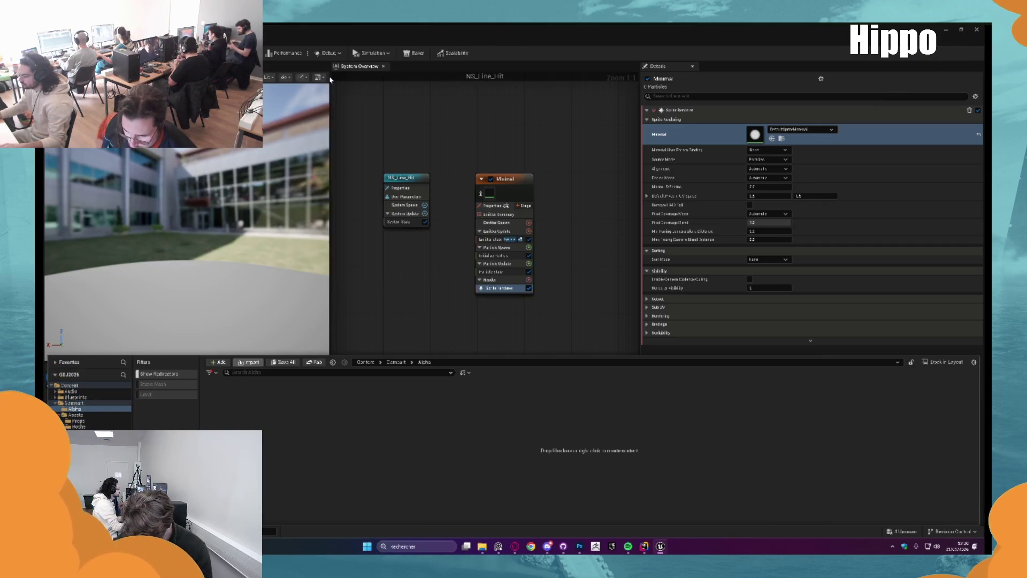
Browse from the Alpha folder through the Effect materials and UI folders back to Materials.
left_click(772, 139)
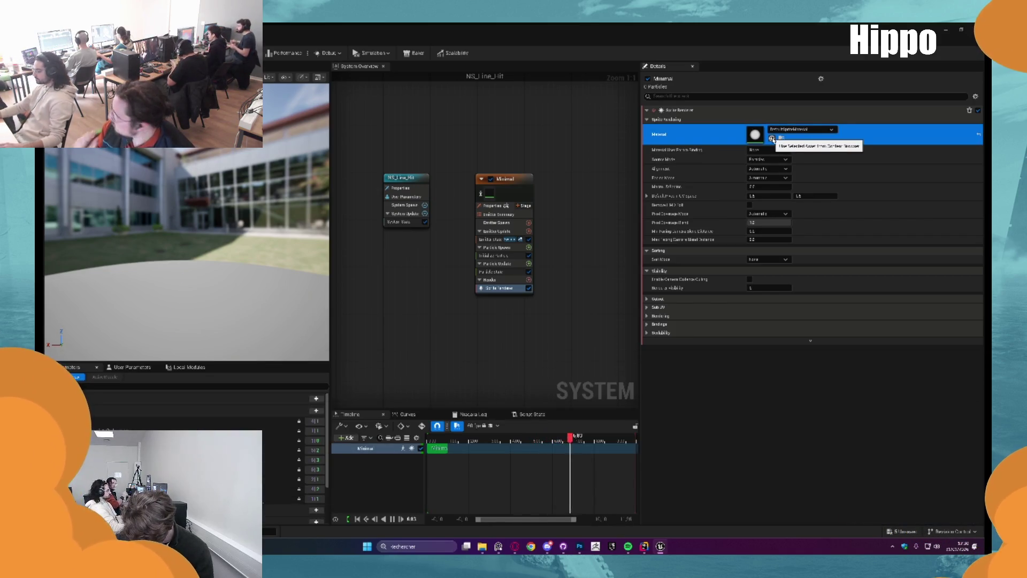
key("ctrl+space")
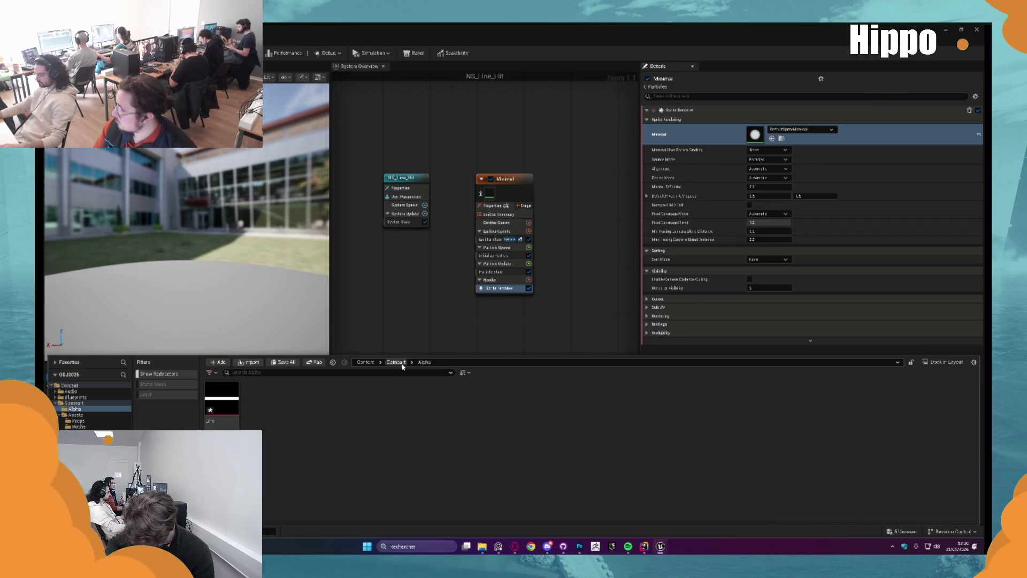
key("alt+Left")
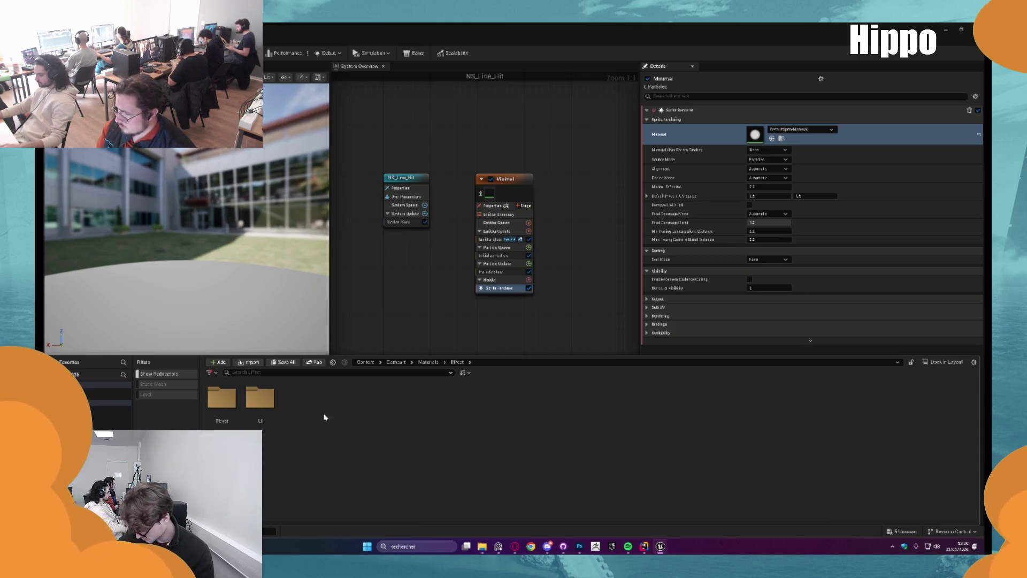
double_click(260, 398)
left_click(434, 364)
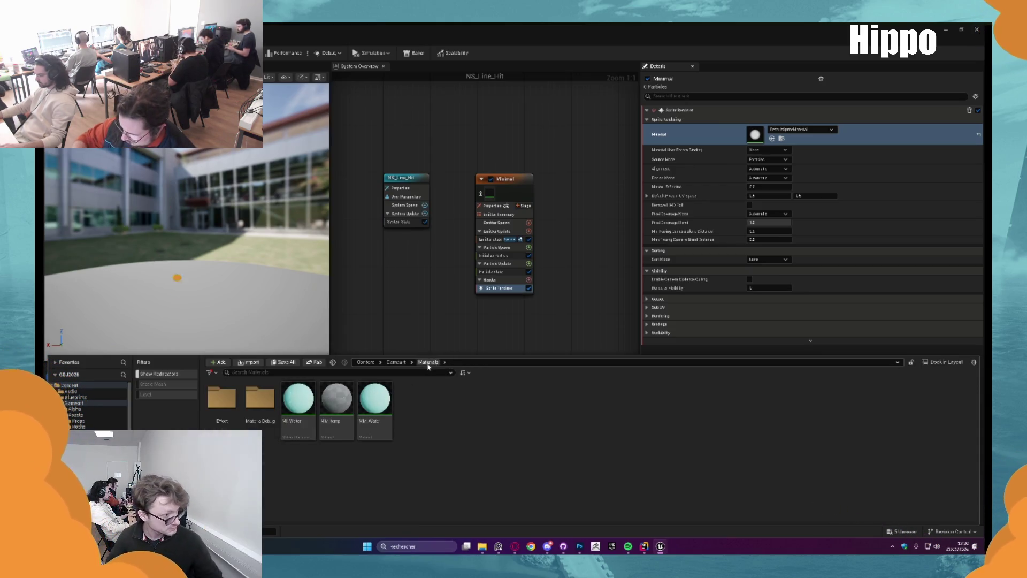
Create a new folder named M_Alpha inside the Materials folder.
right_click(430, 416)
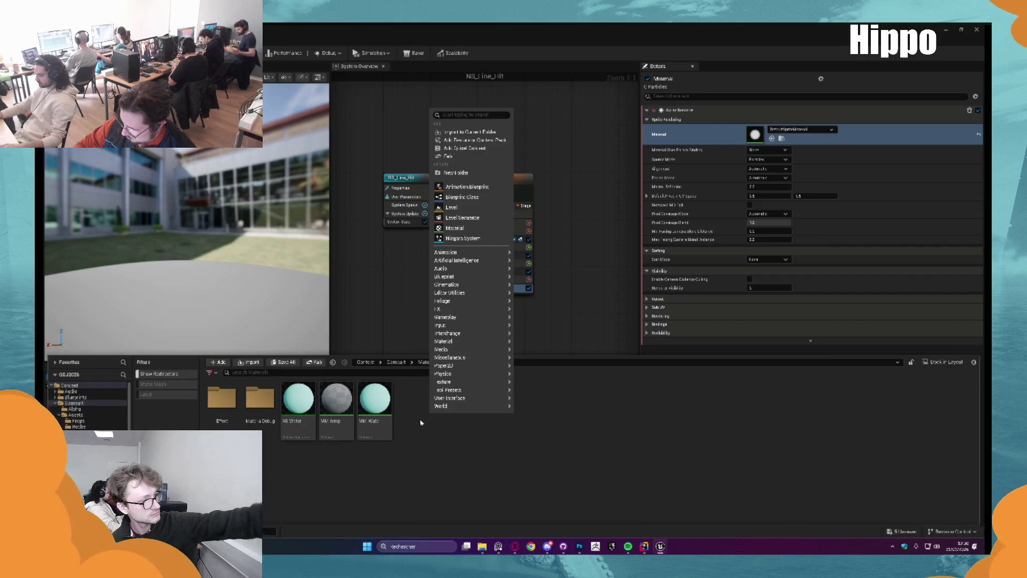
left_click(420, 390)
right_click(427, 412)
left_click(484, 168)
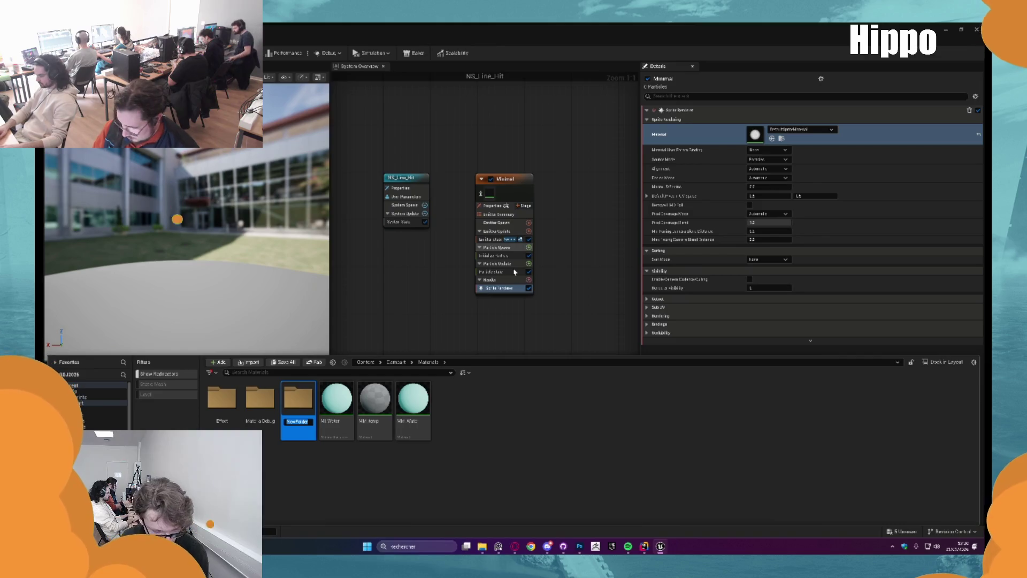
type("M_Alpha")
key("Return")
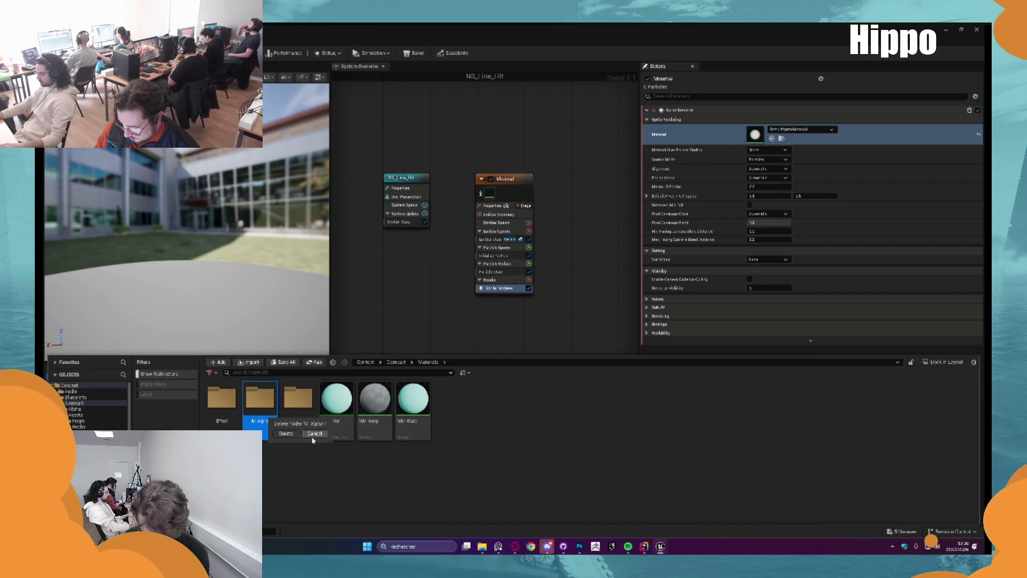
Check the organisation avant jam Discord channel and the browser video, then return to Unreal.
left_click(546, 546)
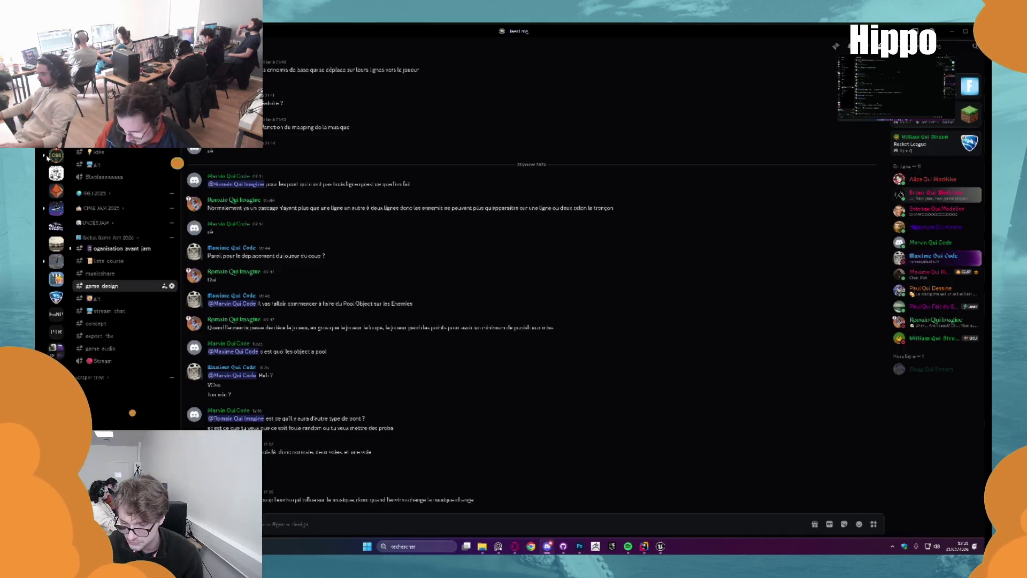
left_click(117, 248)
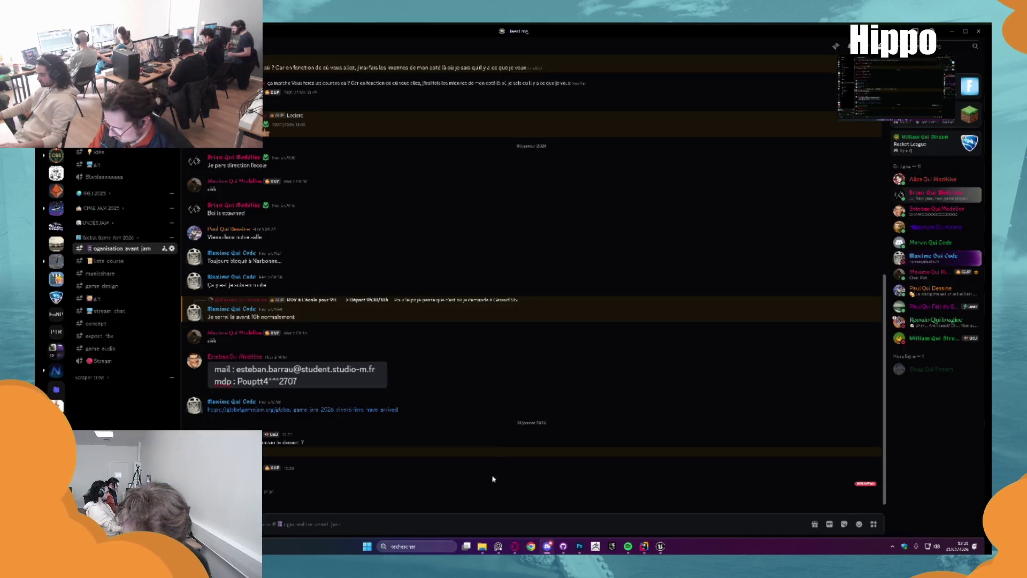
left_click(515, 545)
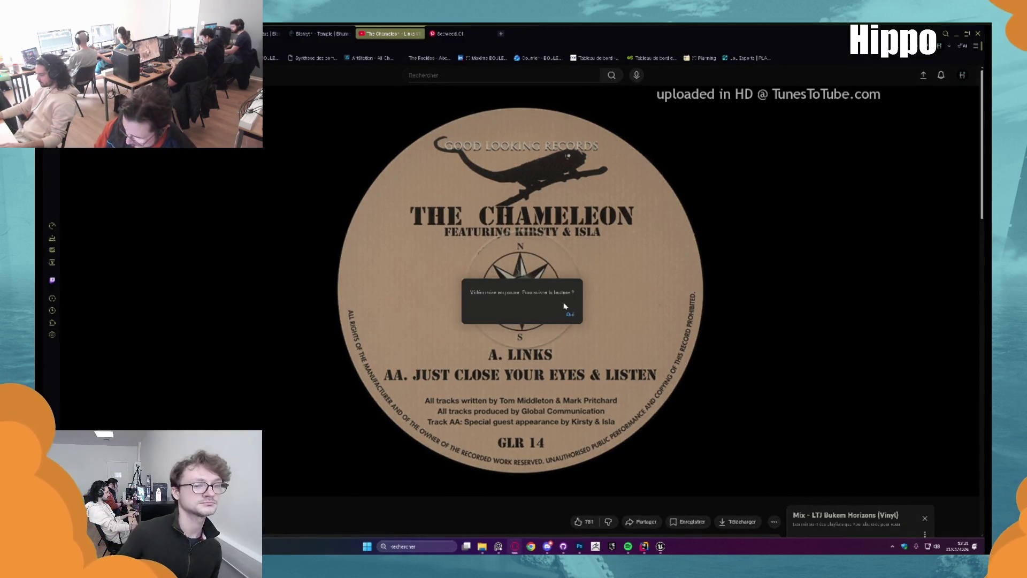
left_click(660, 546)
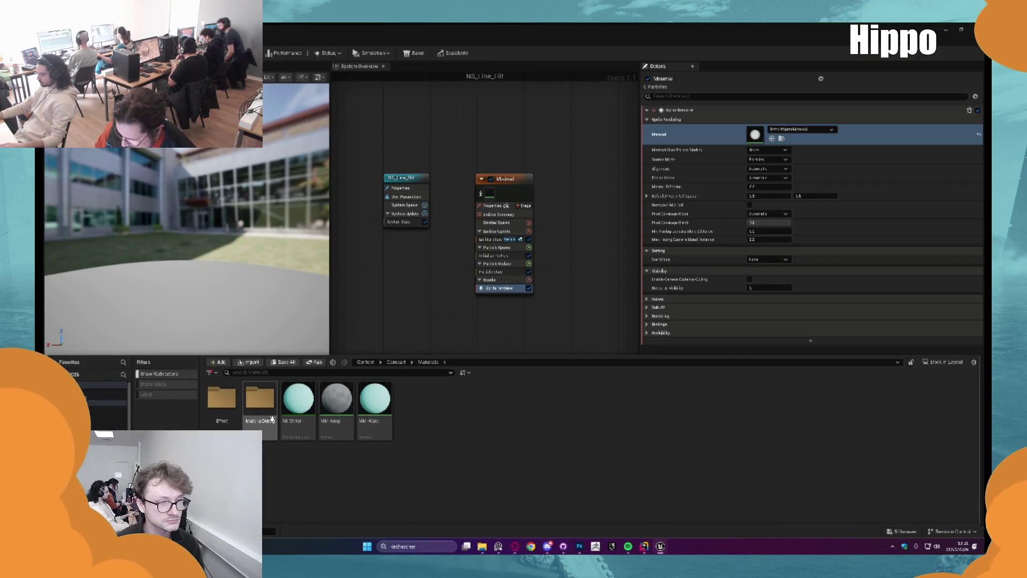
Create the new M_Alpha material and set its blend mode to Masked.
right_click(432, 407)
left_click(452, 224)
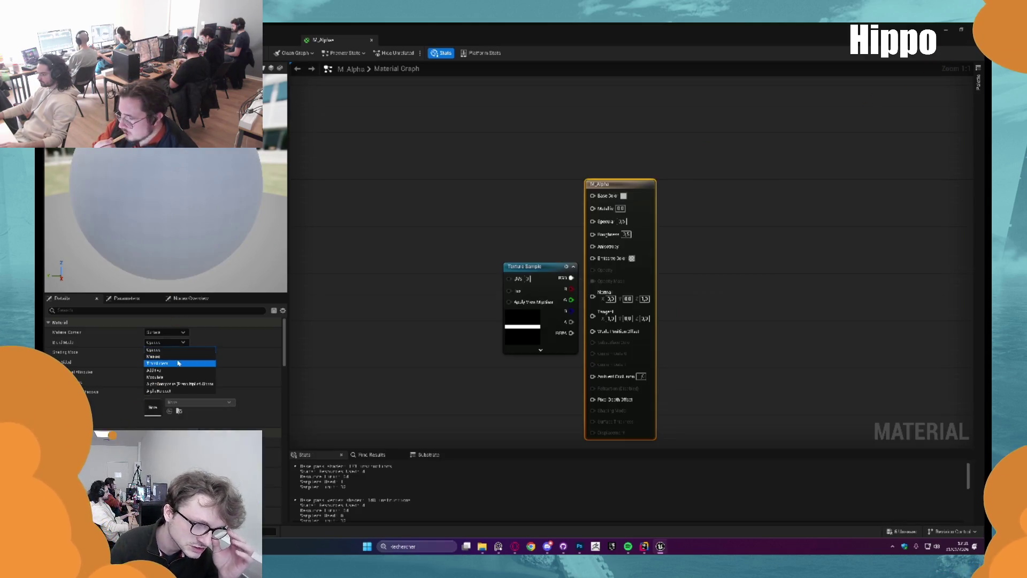
left_click(186, 353)
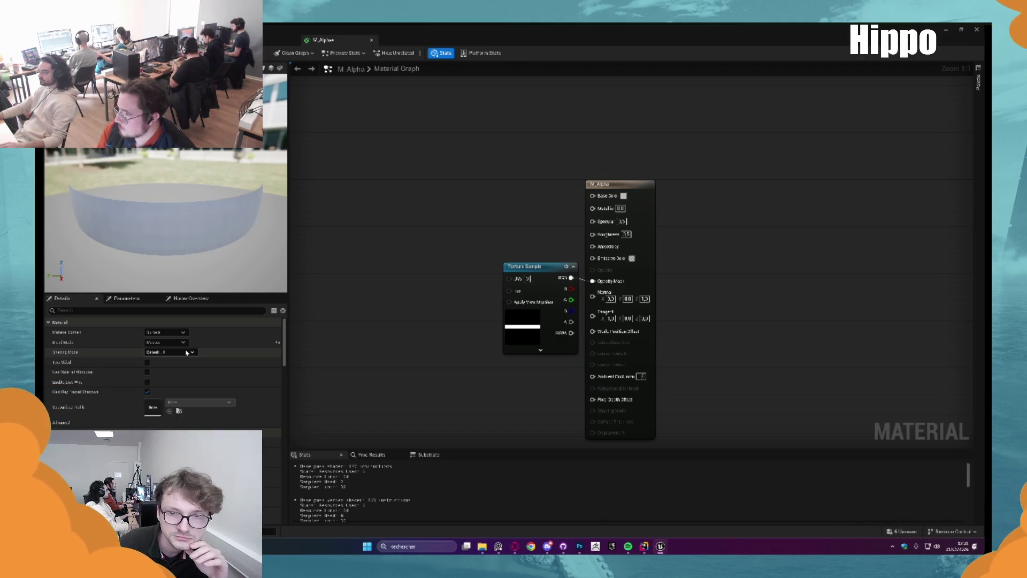
left_click_drag(527, 267, 486, 272)
Make M_Alpha unlit and connect the Texture Sample output to Emissive Color.
left_click(613, 183)
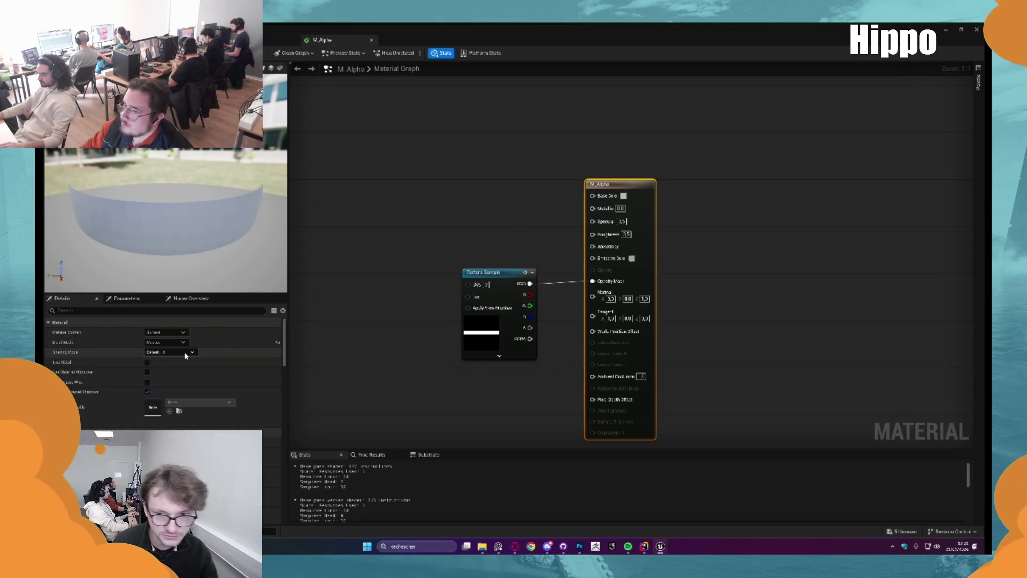
left_click(186, 355)
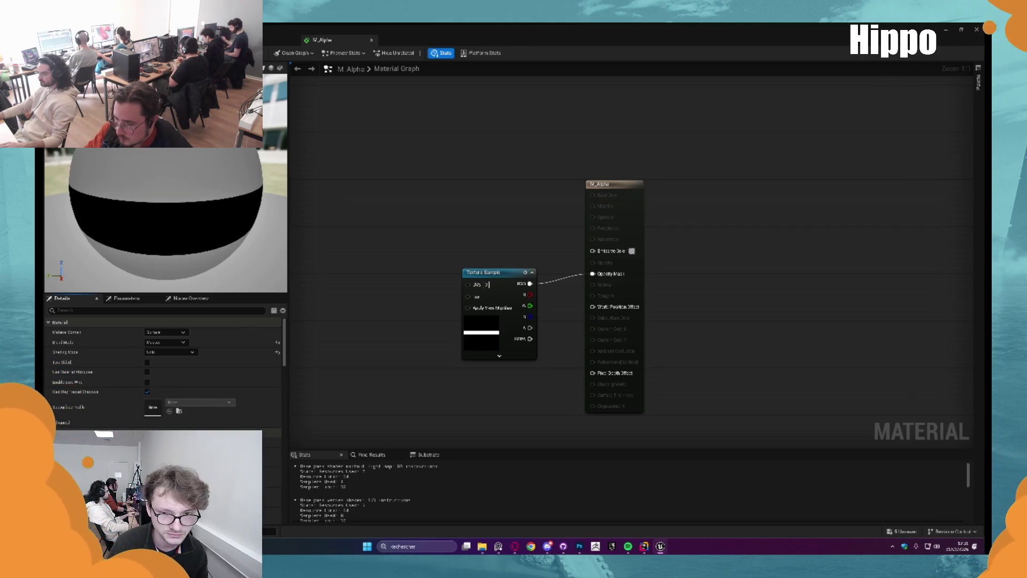
left_click_drag(492, 272, 492, 237)
left_click_drag(530, 248, 593, 250)
key("alt+Tab")
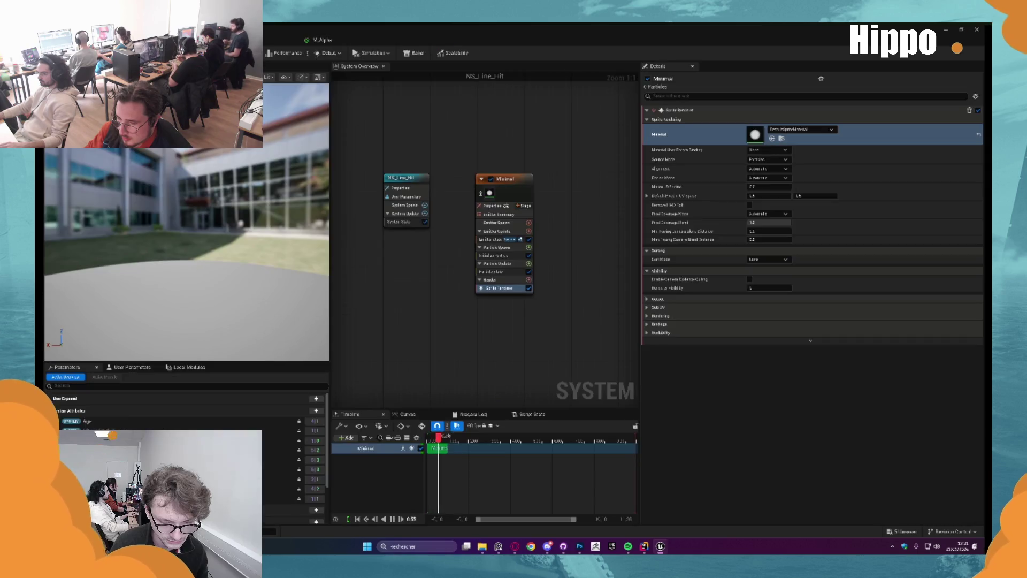
Create material instance MI_Line from M_Alpha, then select NS_Line_Hit's Minimal emitter.
key("ctrl+space")
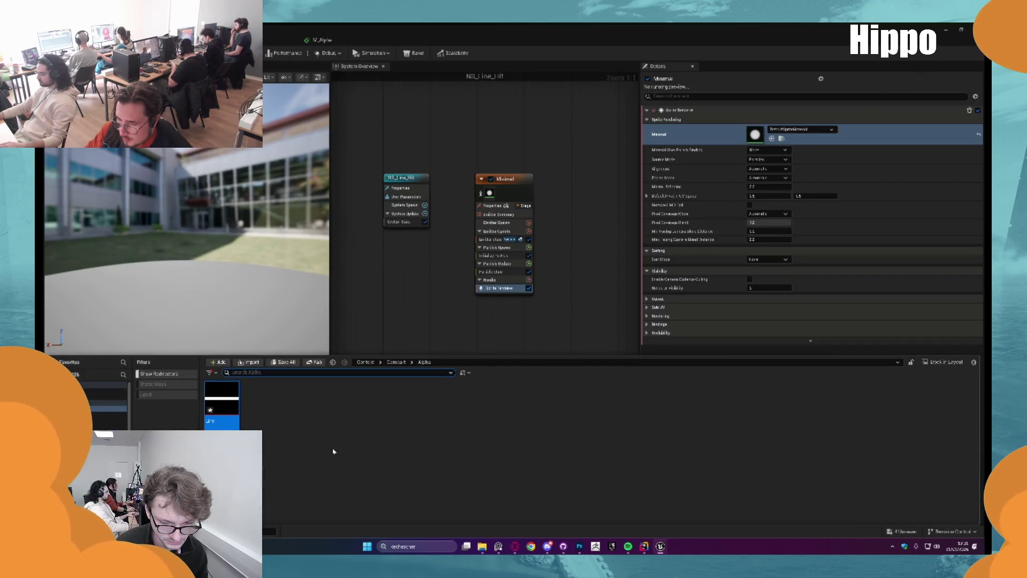
double_click(303, 409)
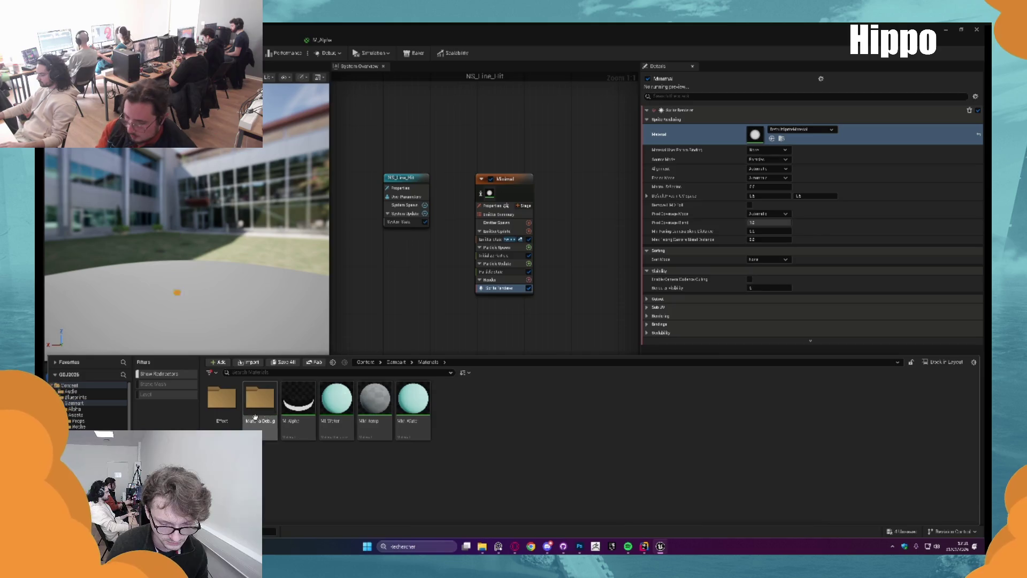
left_click(303, 389)
right_click(303, 389)
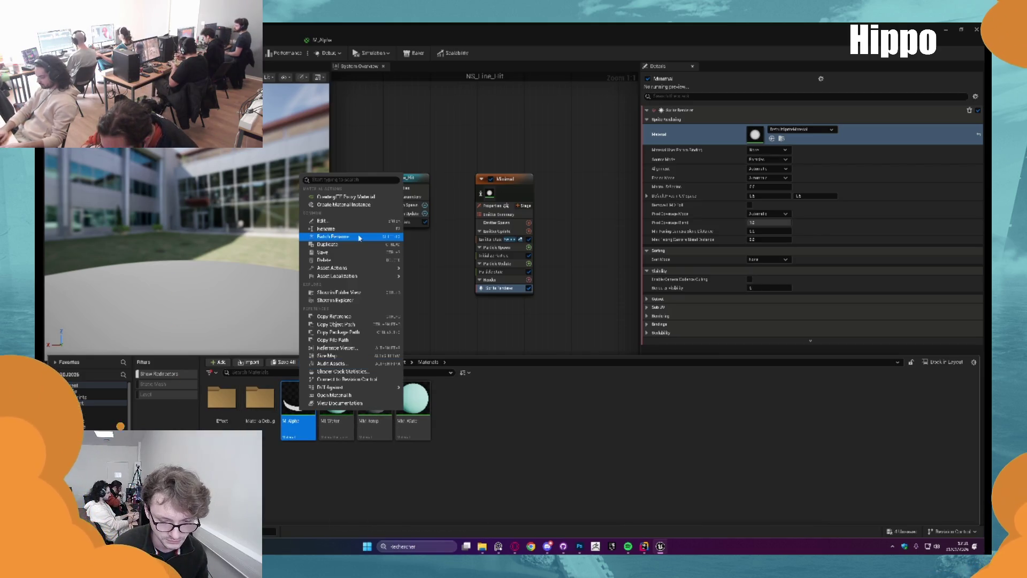
left_click(357, 205)
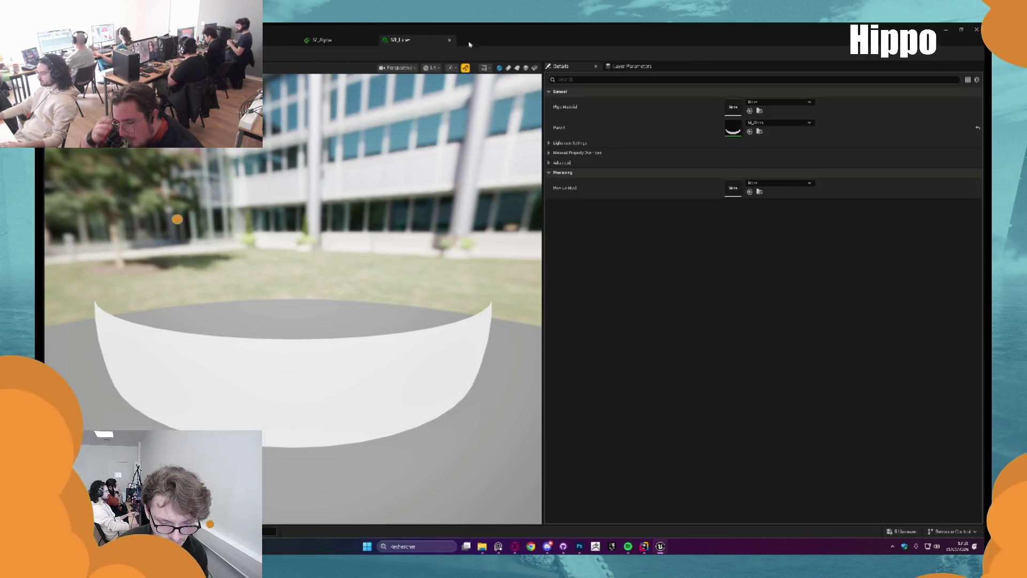
left_click(449, 39)
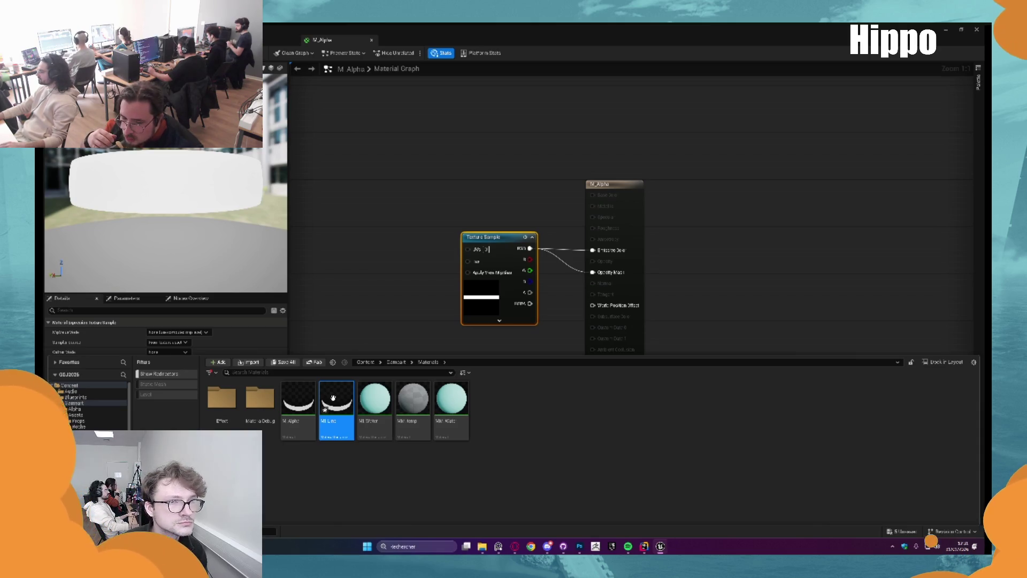
key("alt+Tab")
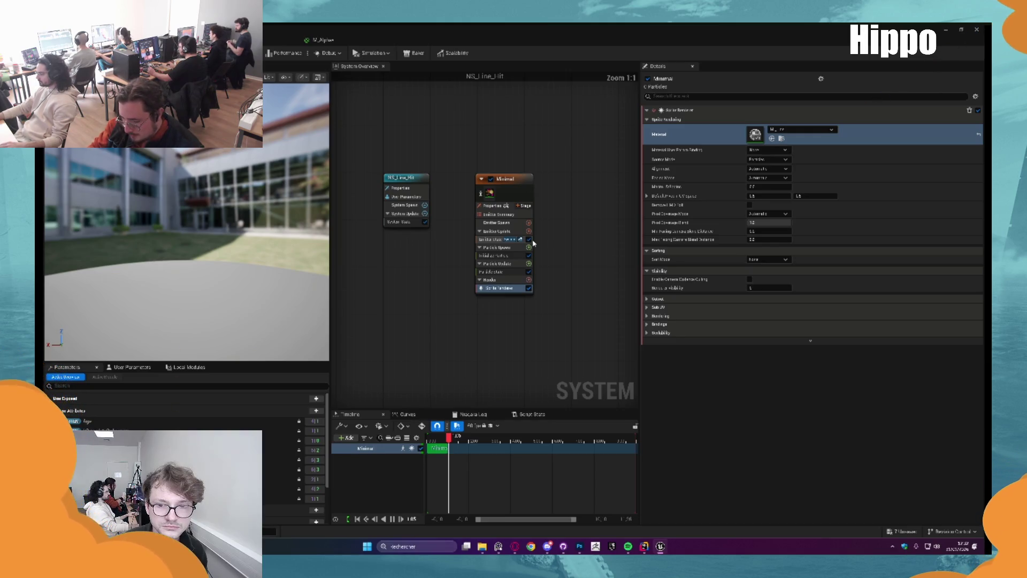
left_click(533, 244)
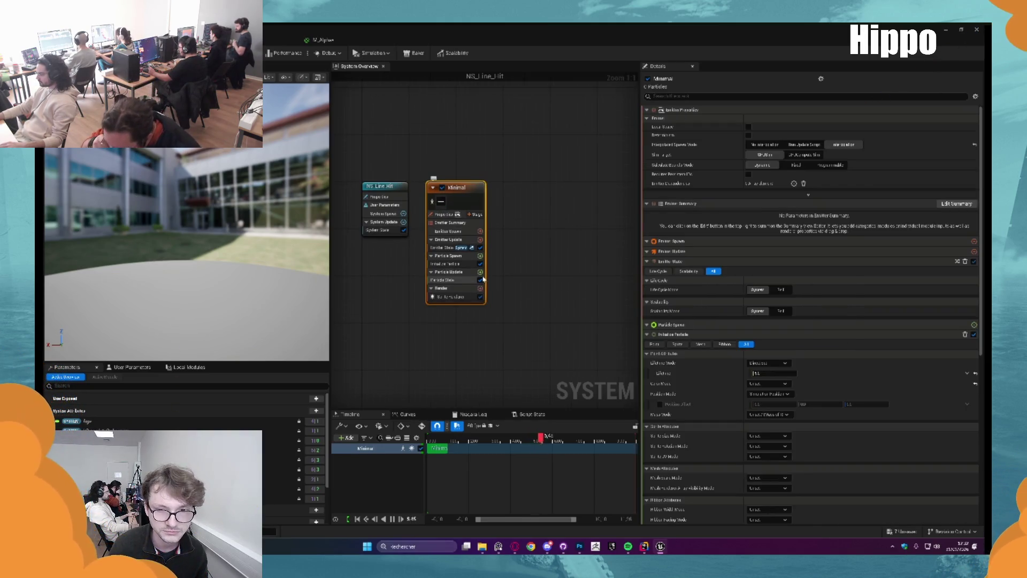
Add a Spawn Burst Instantaneous module to Emitter Update.
left_click(481, 240)
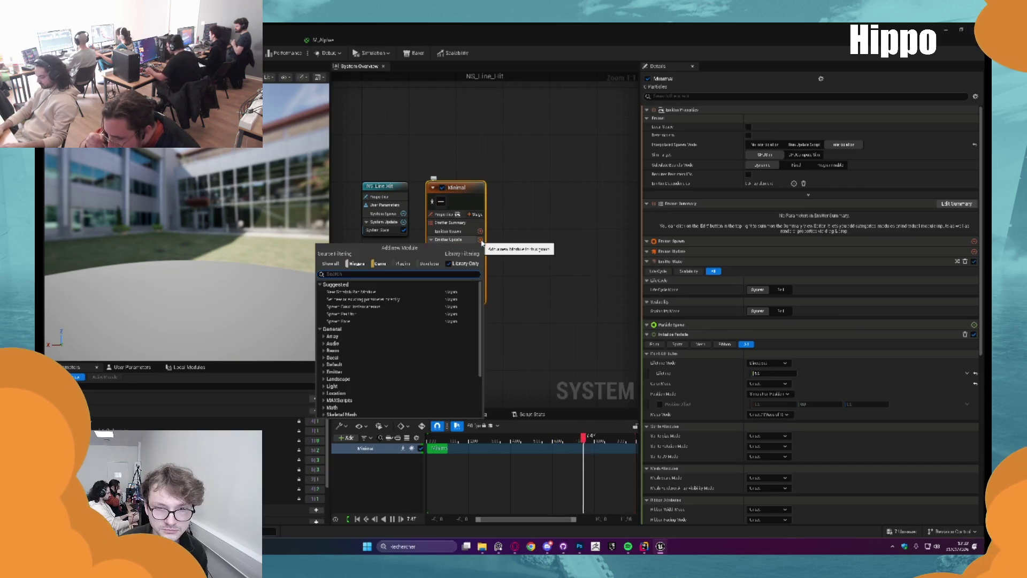
type("s")
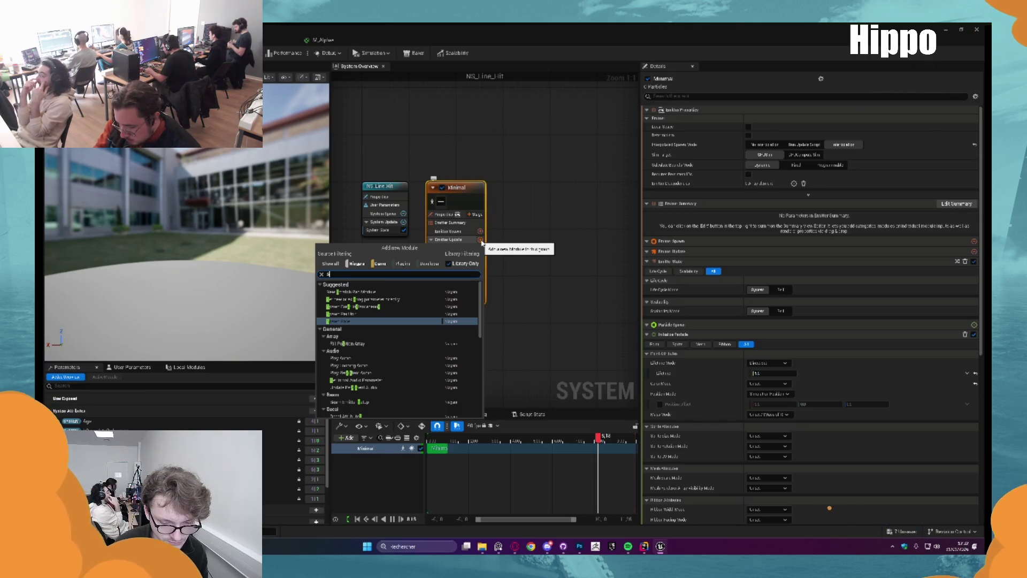
type("pa")
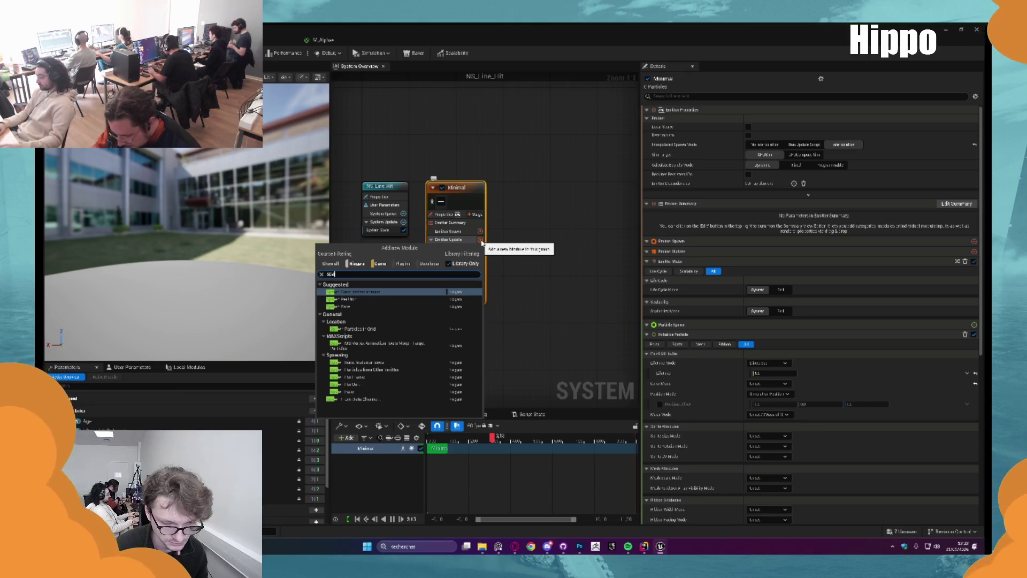
key("Return")
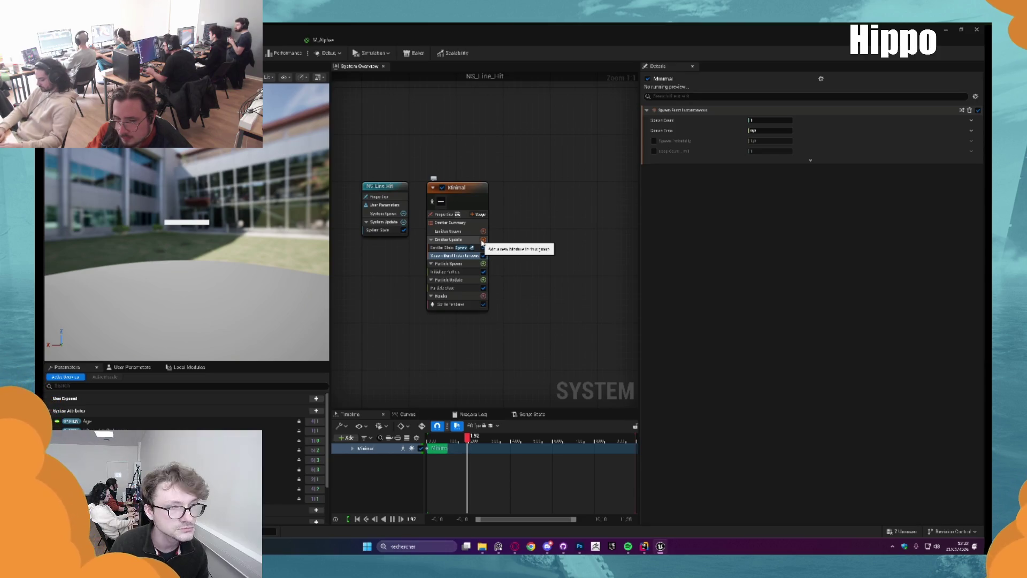
Add a Shape Location module to Particle Spawn and view the Sprite Renderer settings.
left_click(483, 263)
type("local")
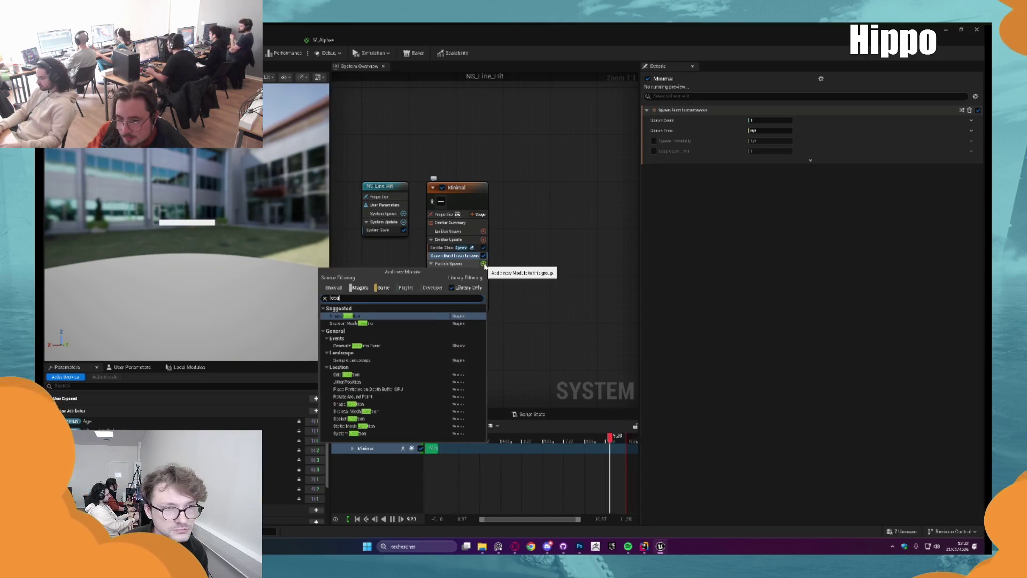
key("Return")
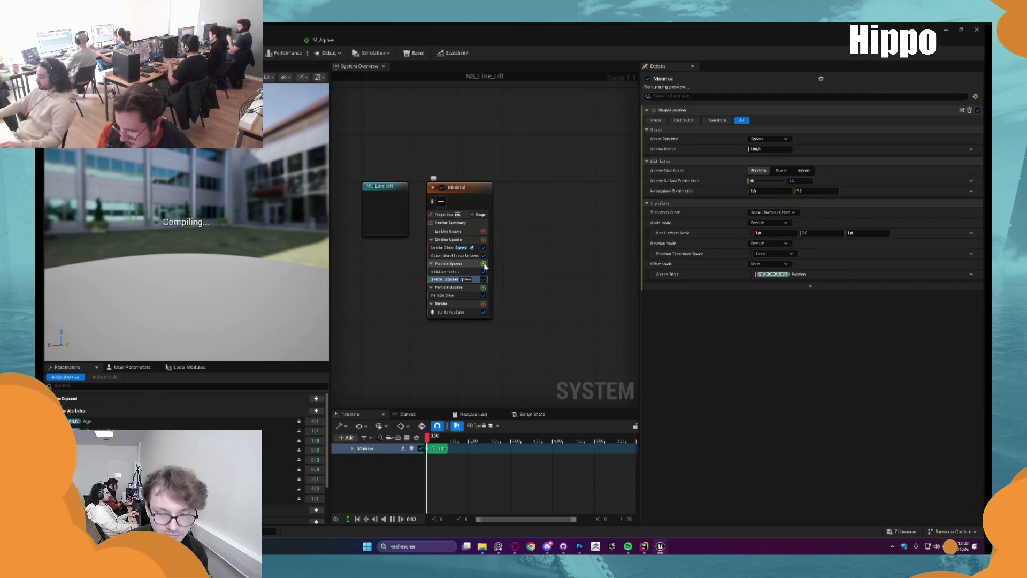
left_click(453, 312)
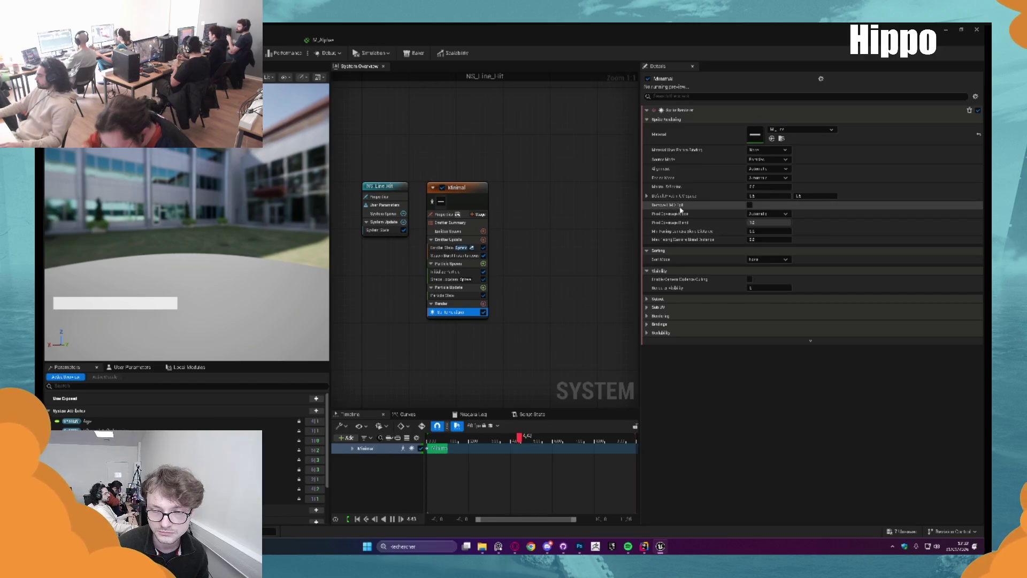
Set the sprite alignment to Velocity Aligned, keeping facing mode at Automatic.
left_click(773, 169)
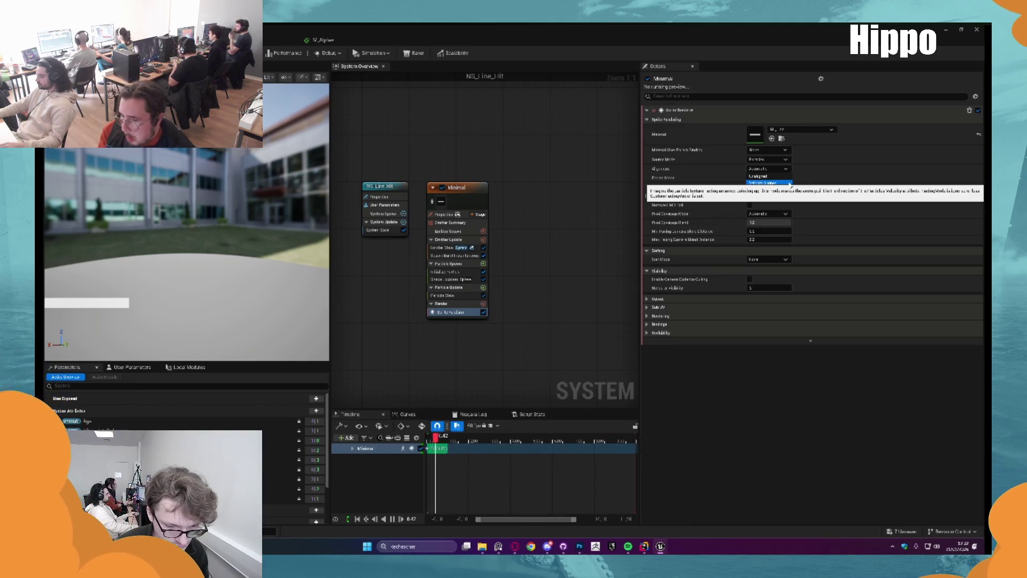
left_click(766, 183)
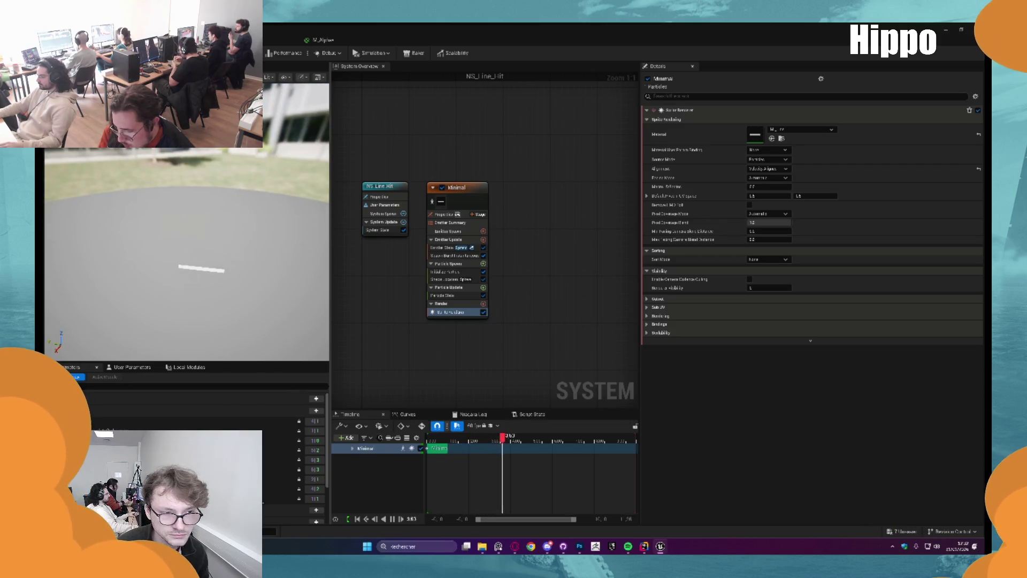
left_click(769, 178)
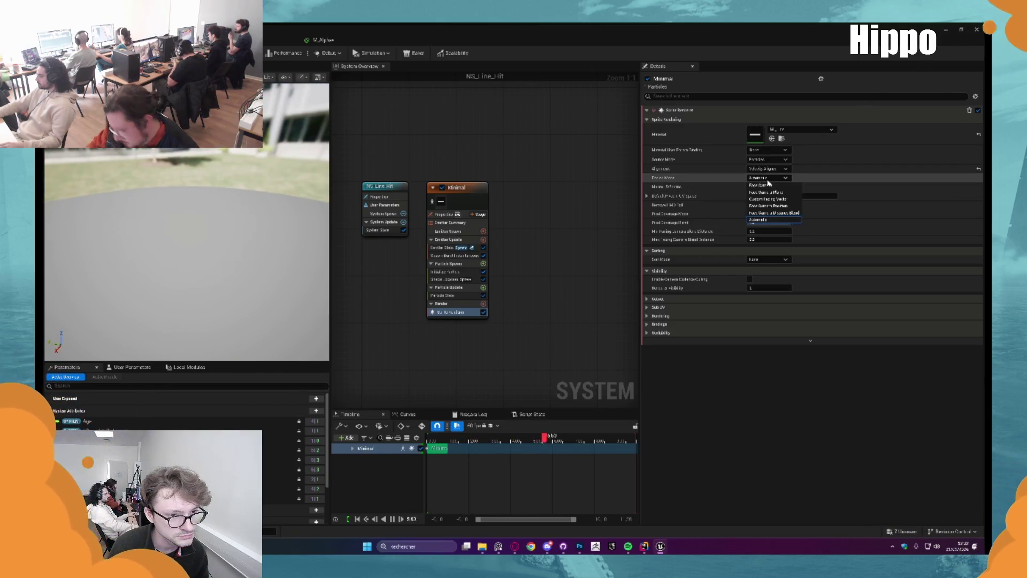
left_click(808, 190)
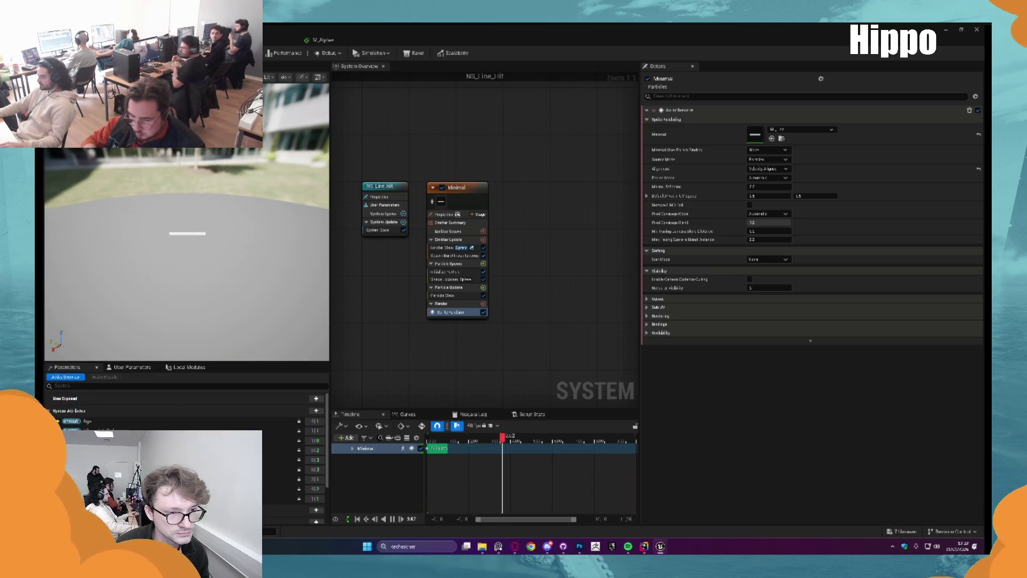
Delete the Shape Location module and review Initialize Particle's sprite size and rotation options.
left_click(452, 279)
key("Delete")
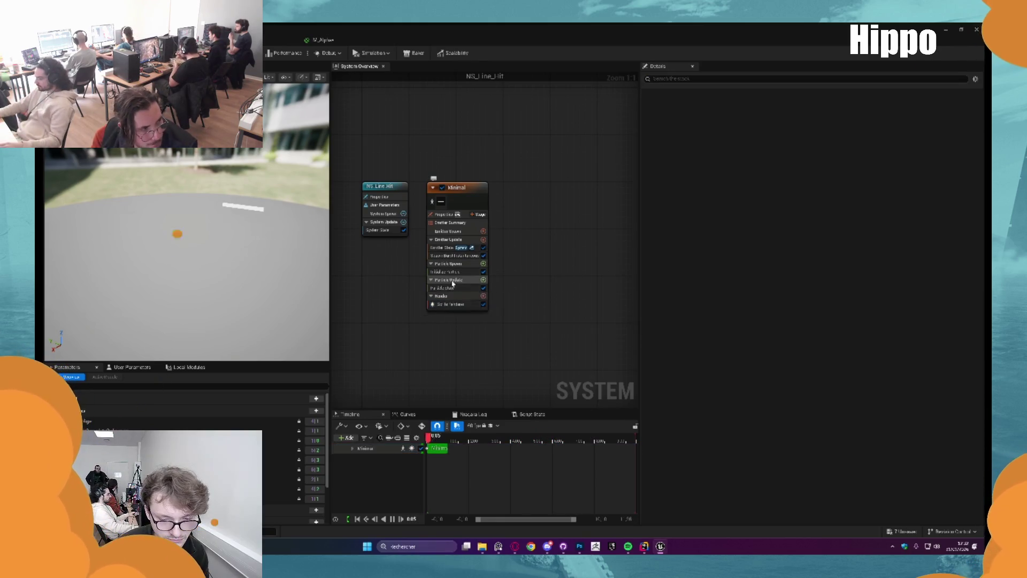
left_click(445, 272)
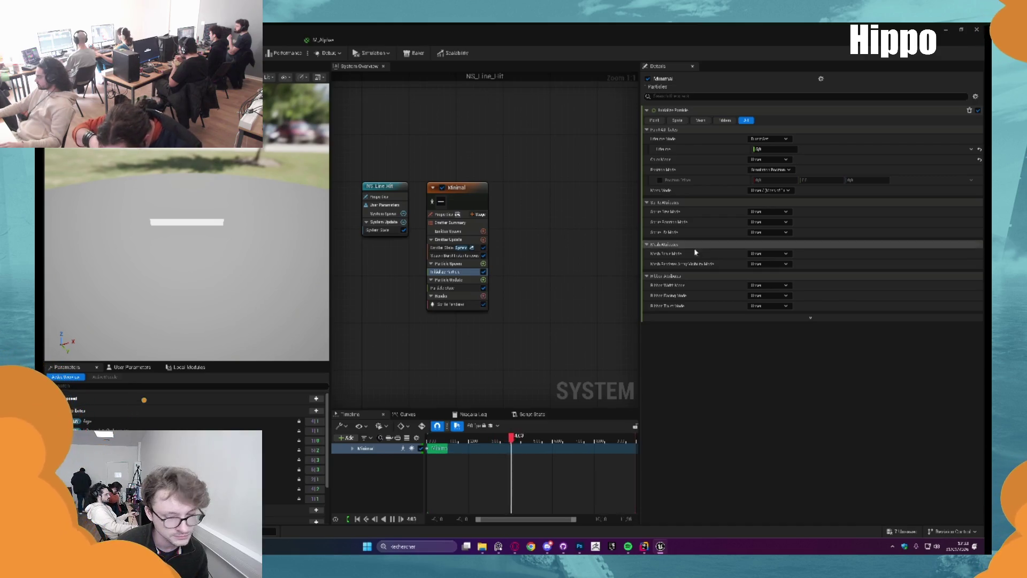
left_click(782, 213)
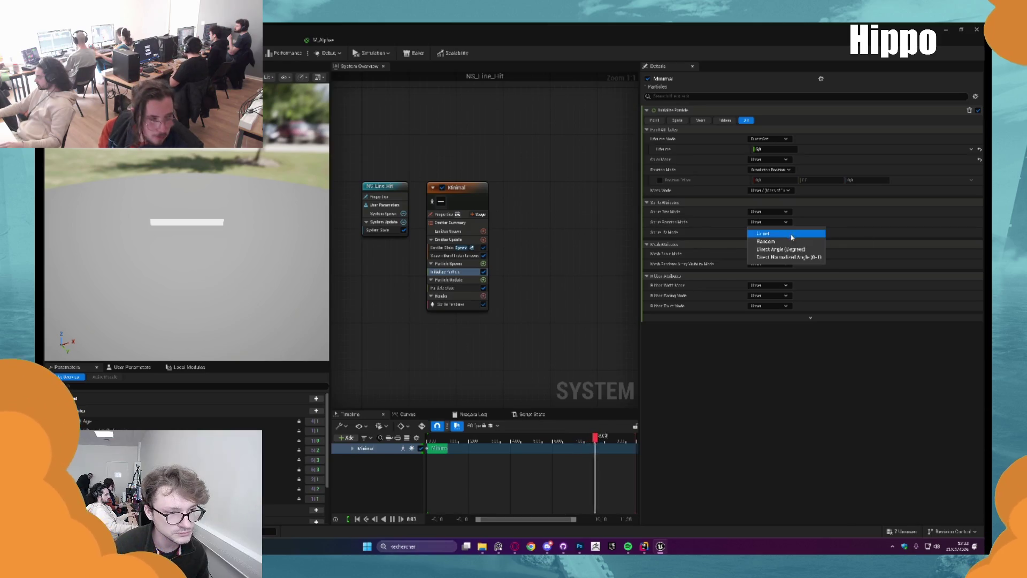
left_click(795, 237)
left_click(782, 222)
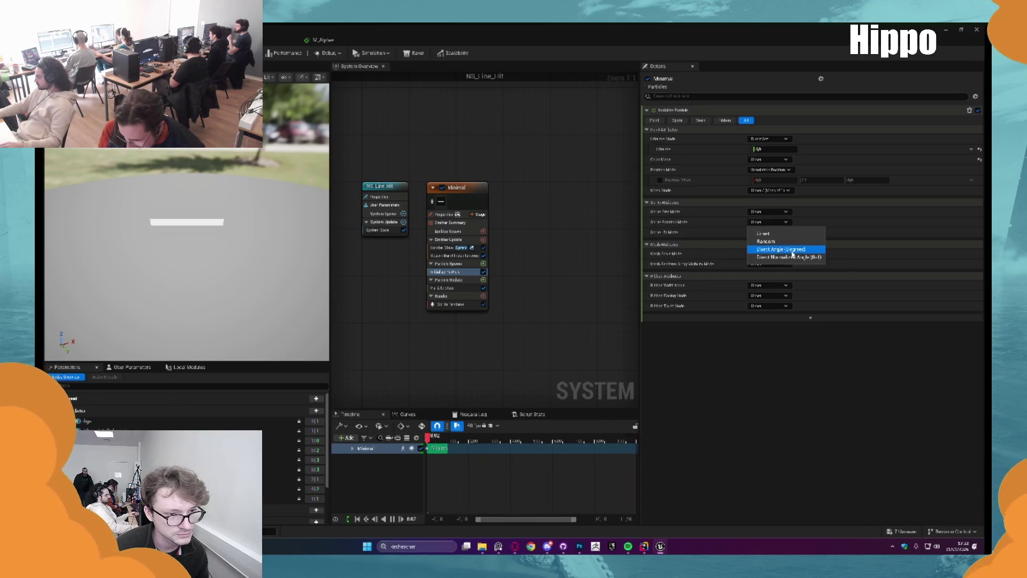
Try sprite rotation angles and modes, then reset Sprite Rotation Mode to Unset.
left_click(780, 248)
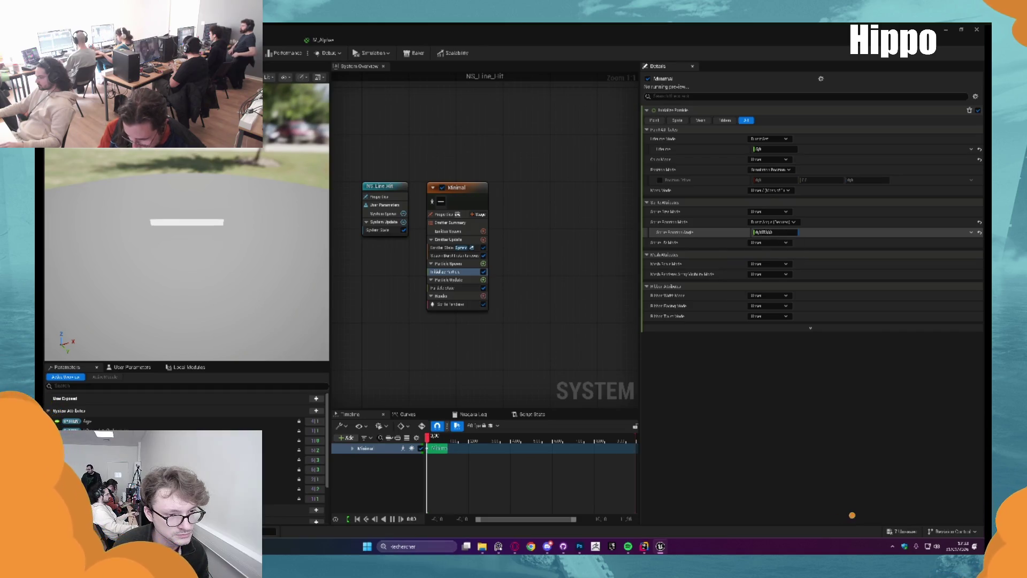
mouse_move(785, 234)
left_mouse_down()
mouse_move(766, 234)
mouse_move(814, 231)
left_mouse_up()
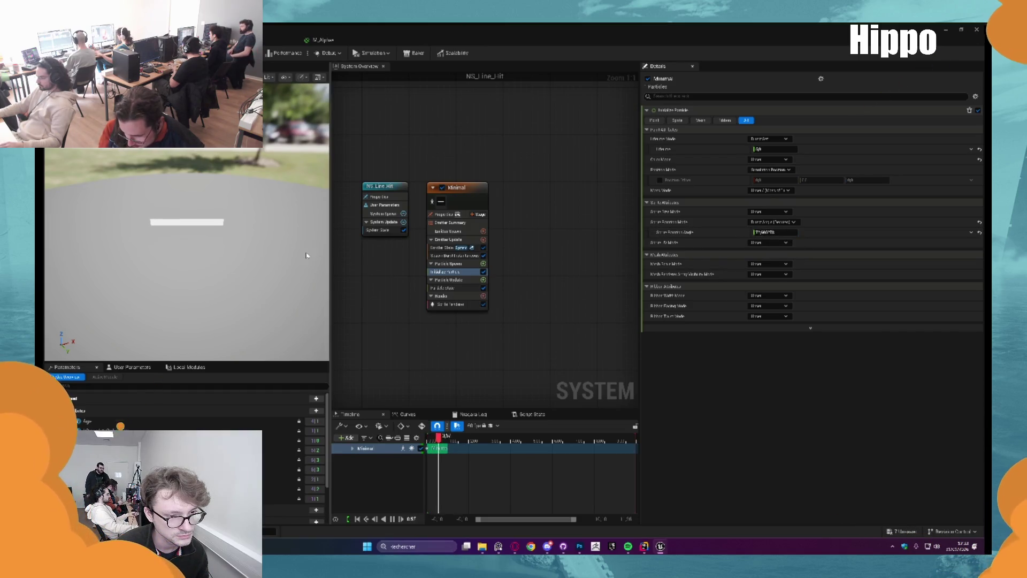
left_click(980, 232)
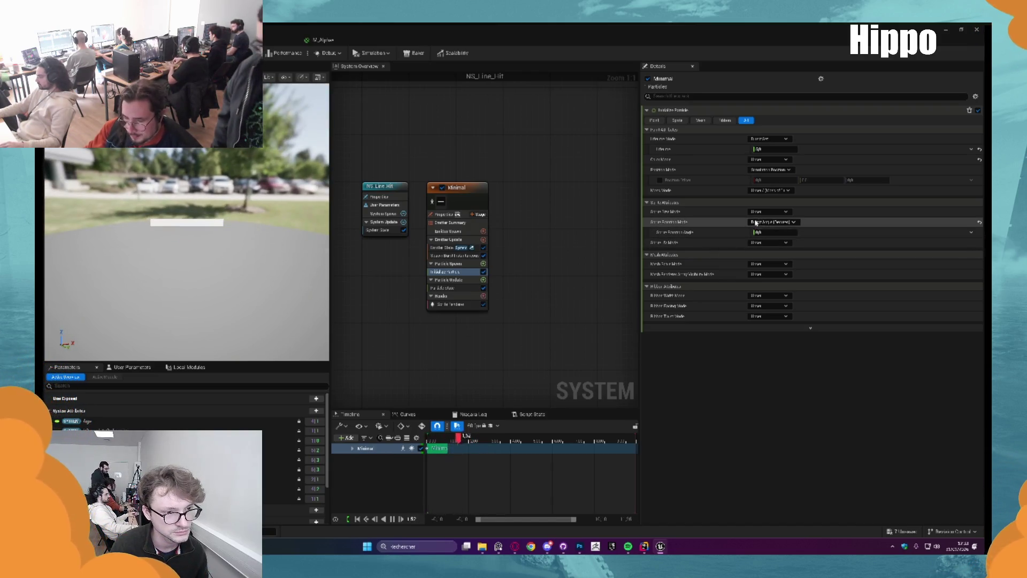
left_click(774, 221)
left_click(778, 257)
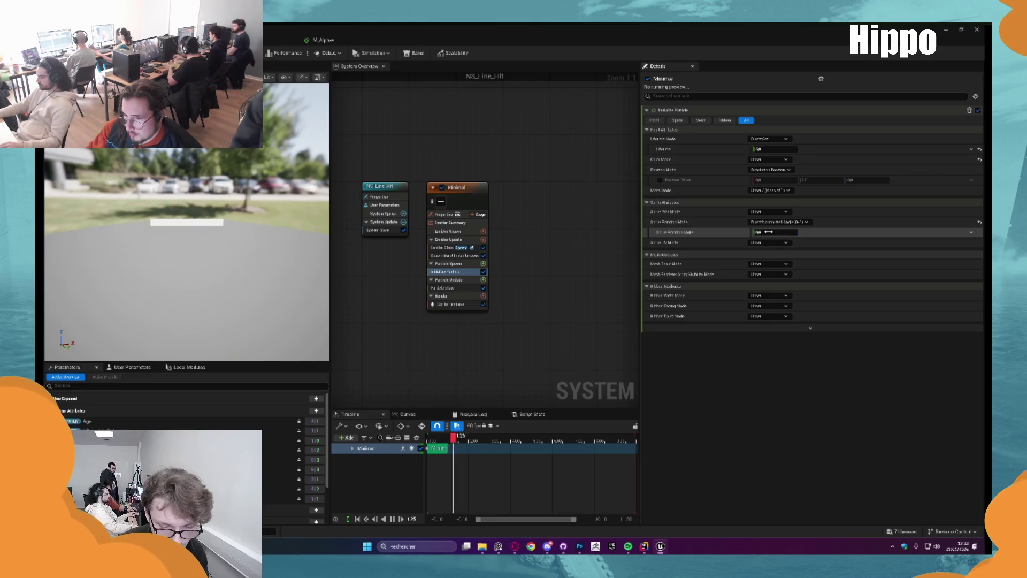
left_click_drag(771, 232, 952, 230)
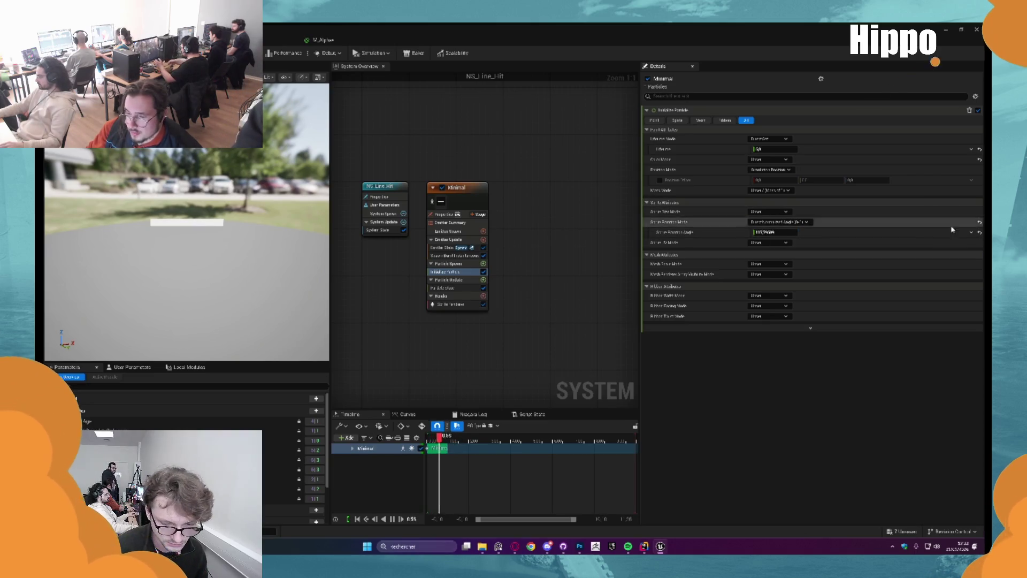
left_click(980, 221)
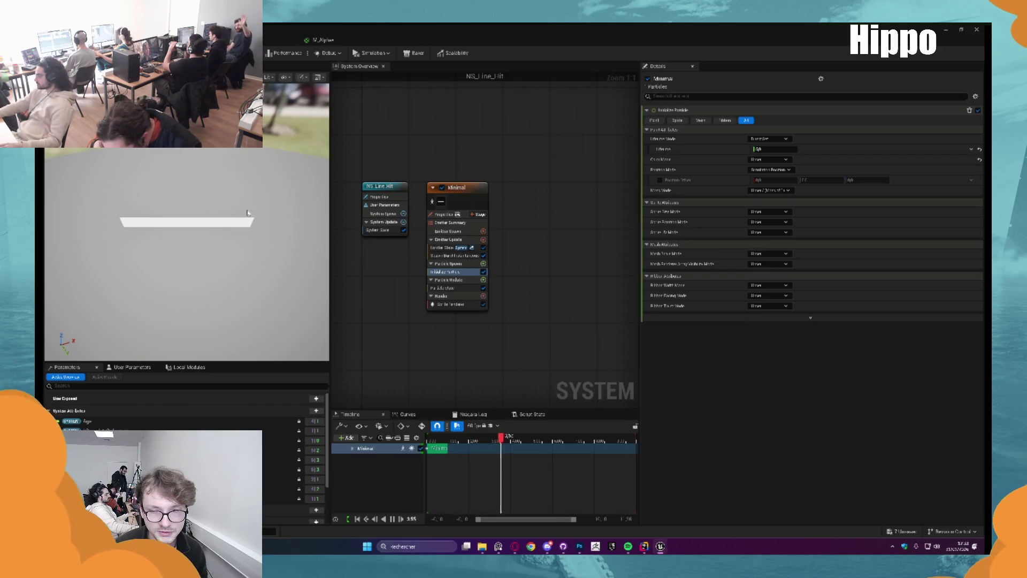
left_click_drag(389, 273, 404, 281)
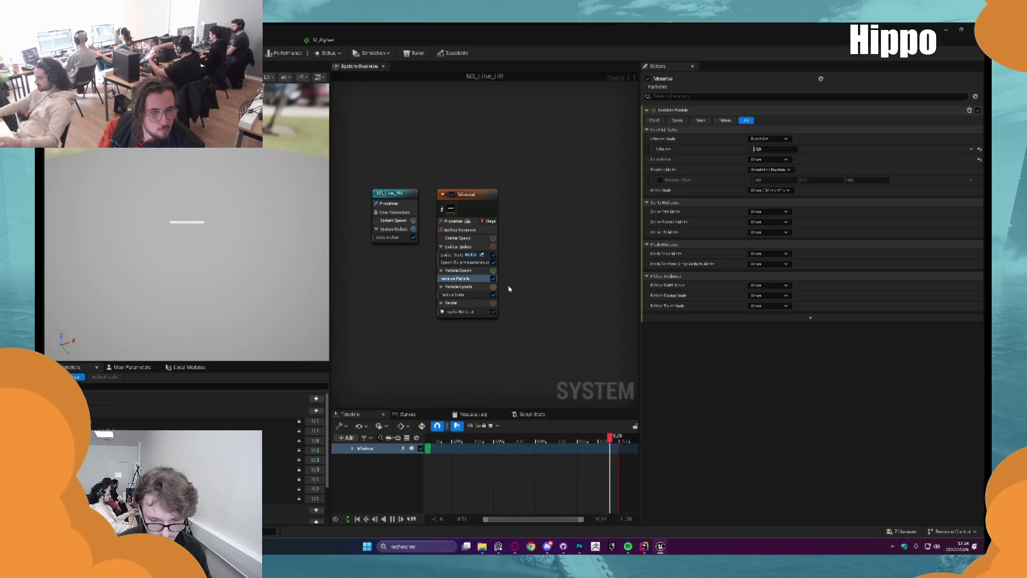
left_click(493, 271)
Add a Sprite Facing and Alignment module with Sprite Facing X 0 and Z 1.
type("sprit")
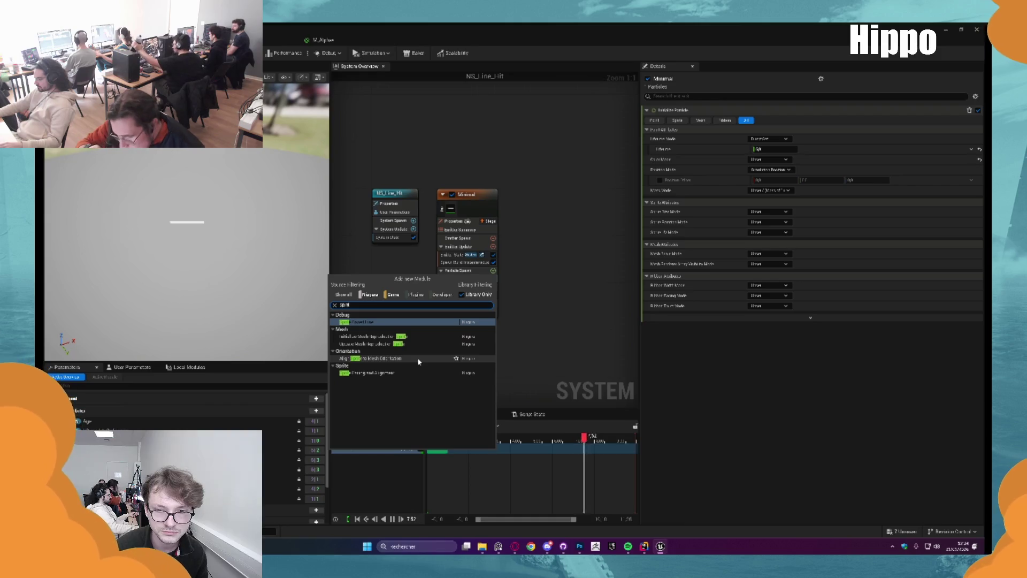
left_click(413, 373)
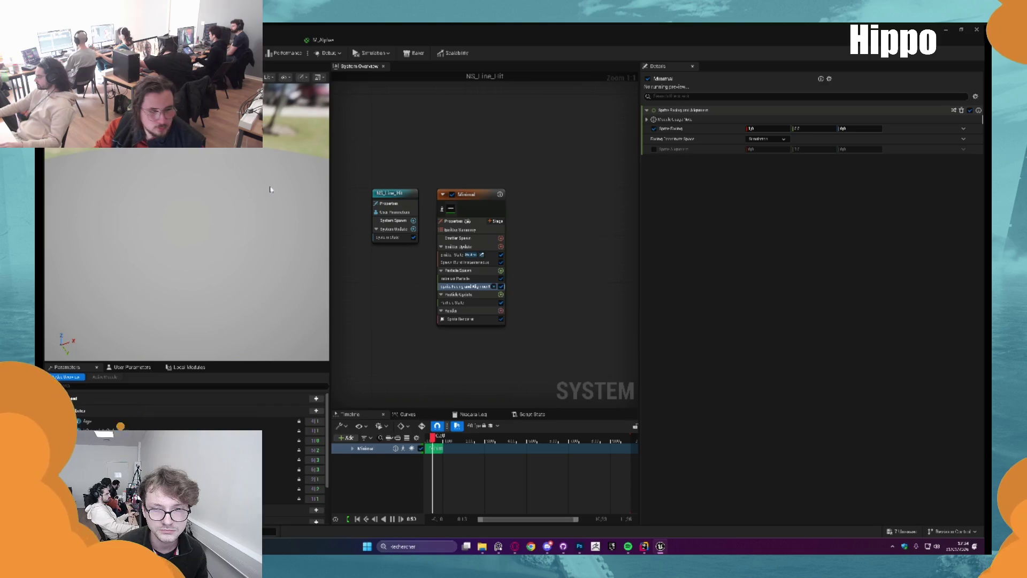
type("0")
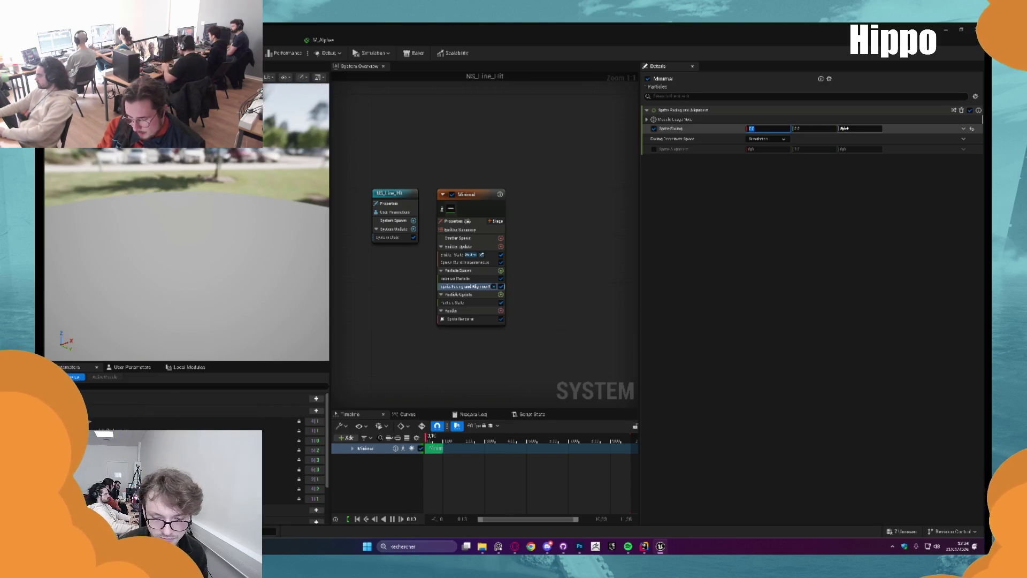
key("Tab")
key("Tab")
type("1")
key("Return")
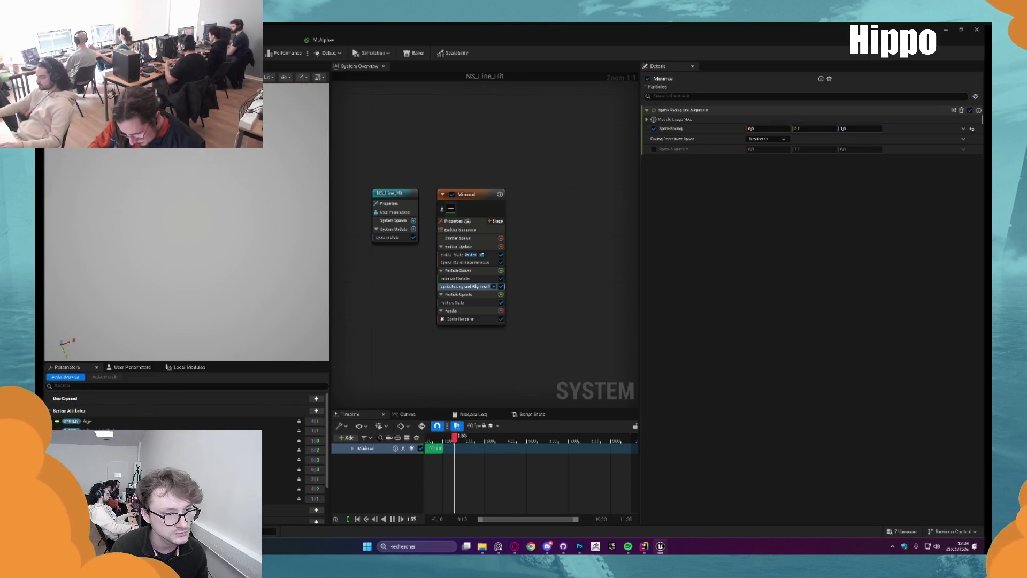
left_click(461, 278)
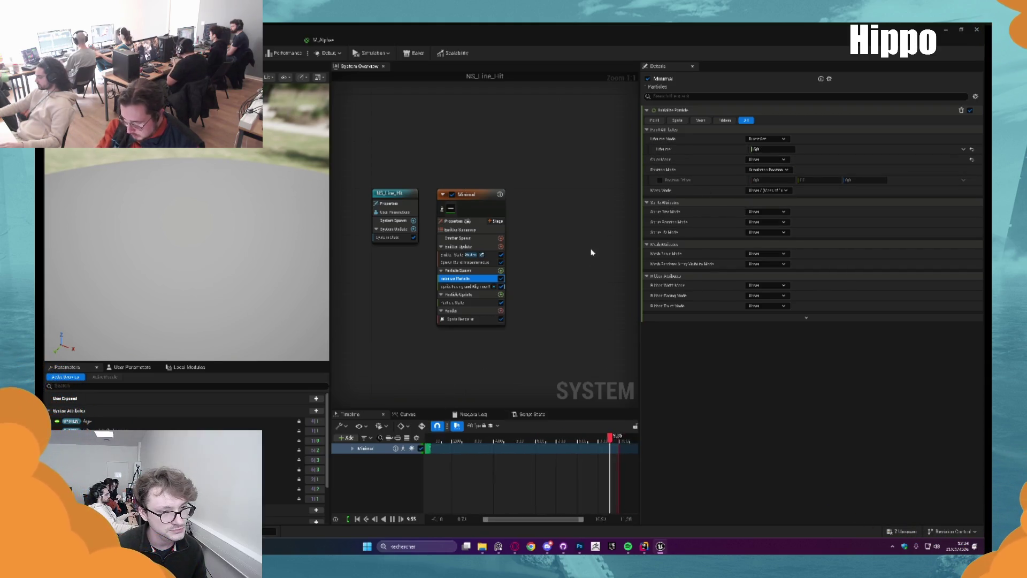
Set the Sprite Facing and Alignment facing coordinate space to World.
left_click(459, 254)
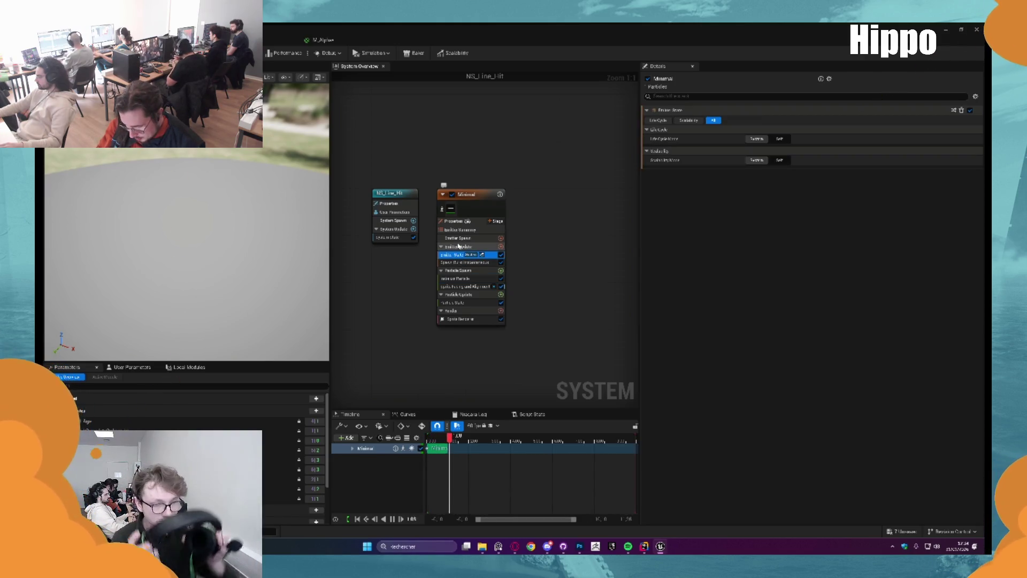
left_click(458, 246)
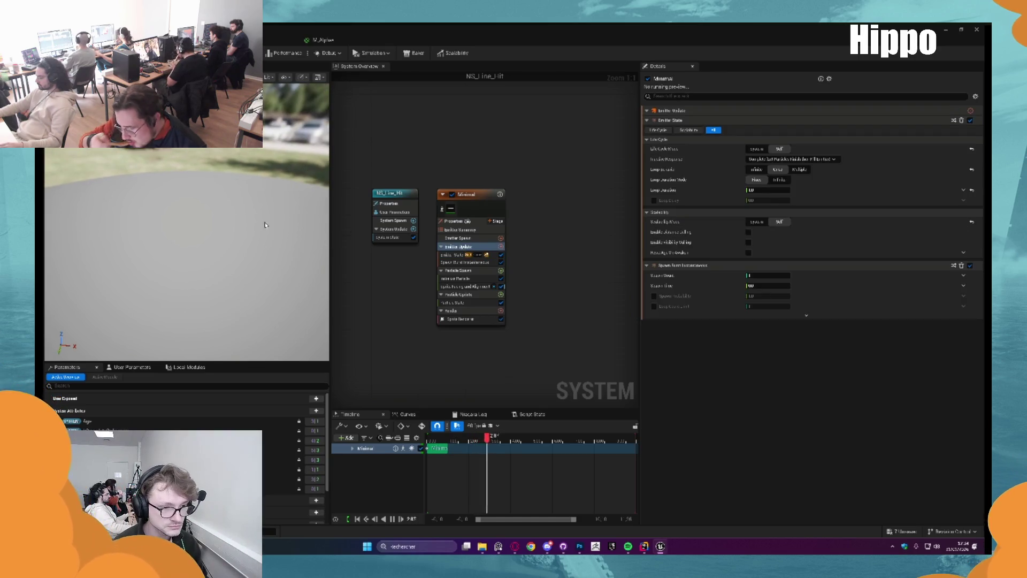
left_click(466, 319)
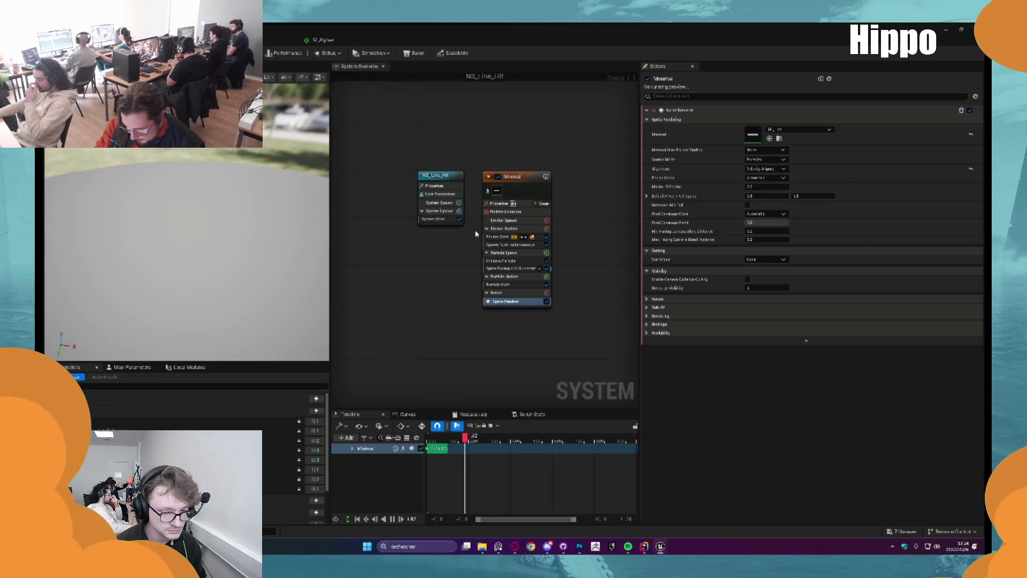
left_click(508, 267)
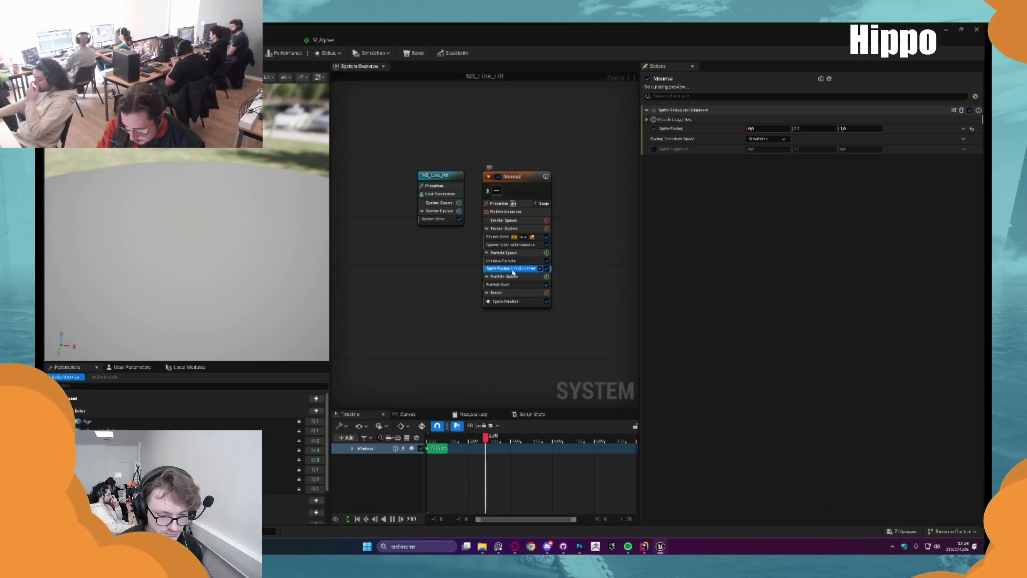
left_click(768, 139)
left_click(777, 158)
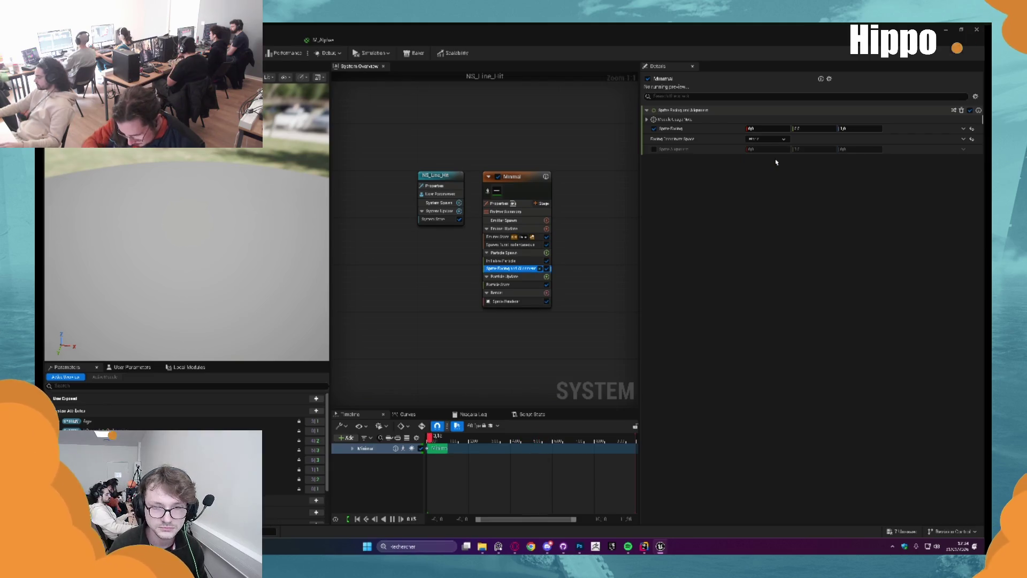
left_click(775, 140)
left_click(777, 158)
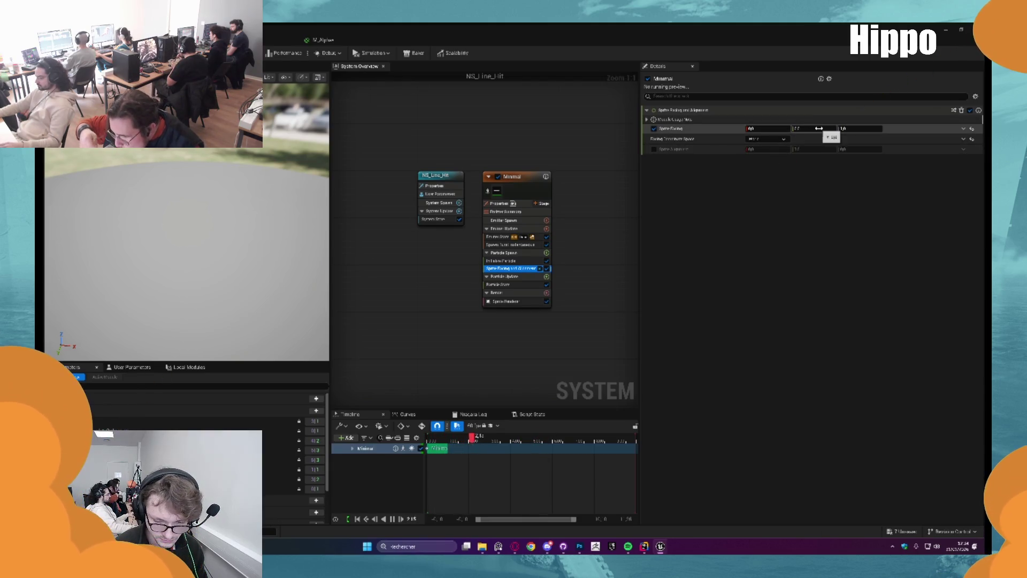
Review Emitter Properties, Initialize Particle scale size mode and Emitter State settings.
left_click(522, 204)
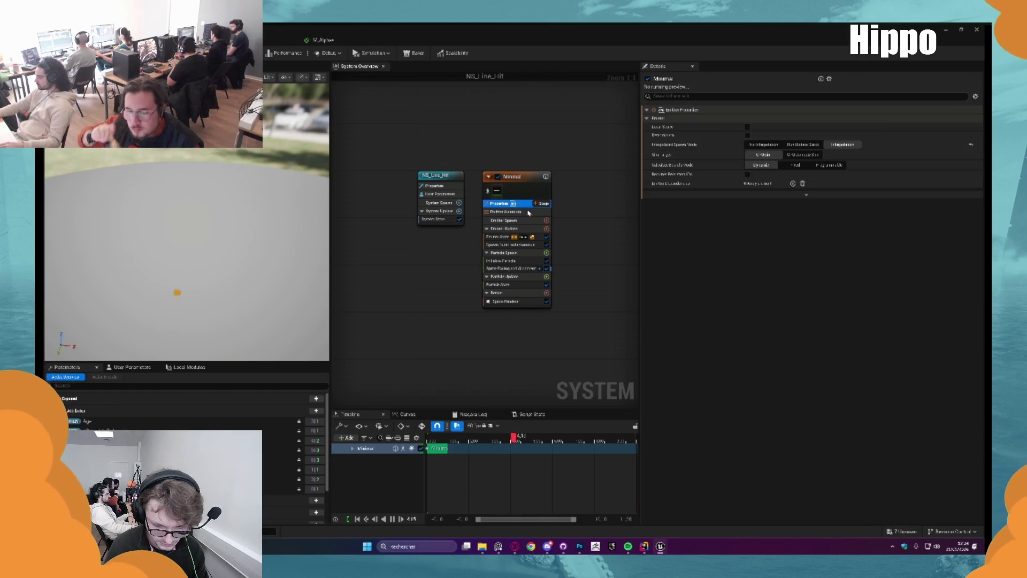
left_click(501, 260)
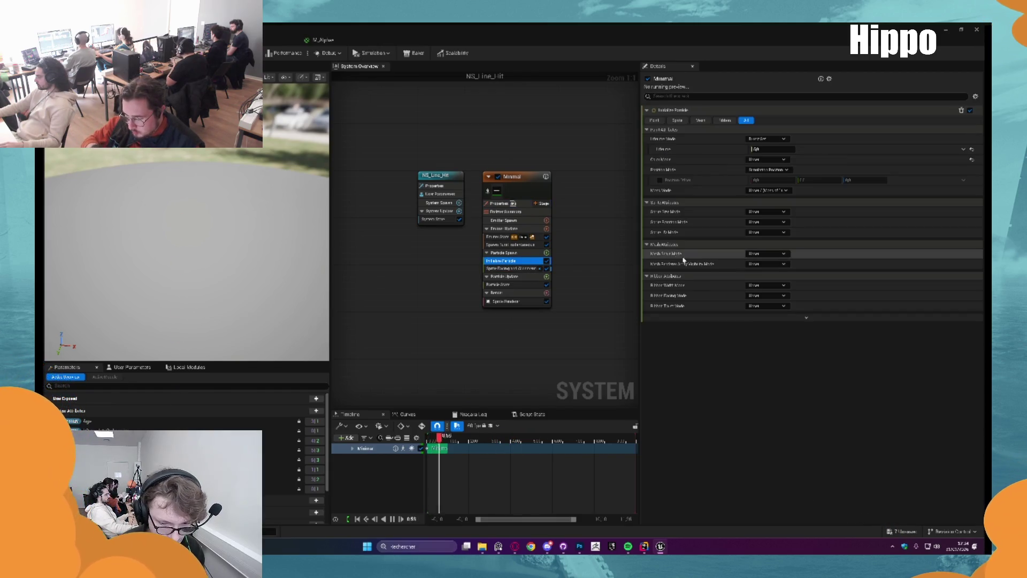
left_click(767, 211)
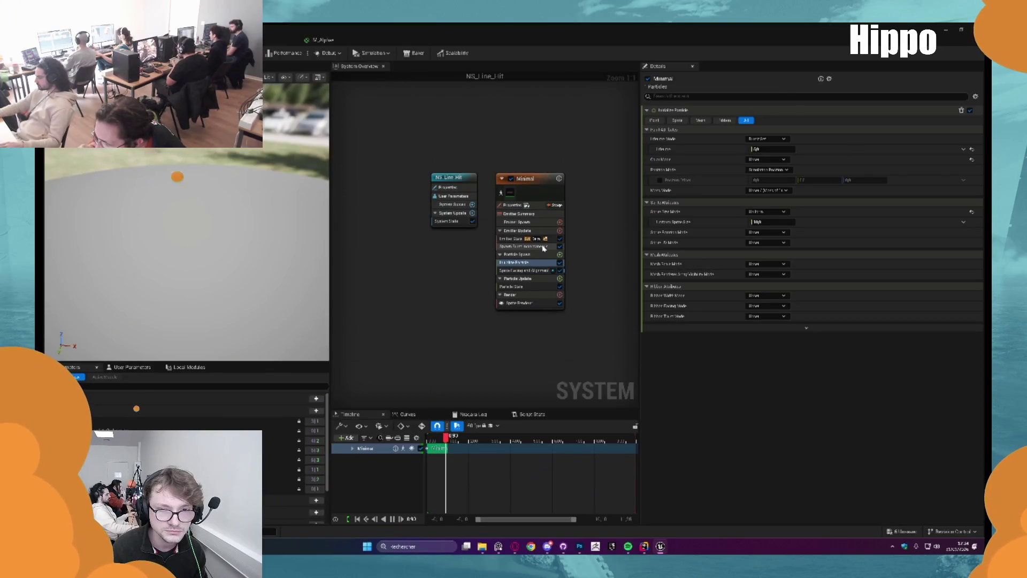
left_click(527, 239)
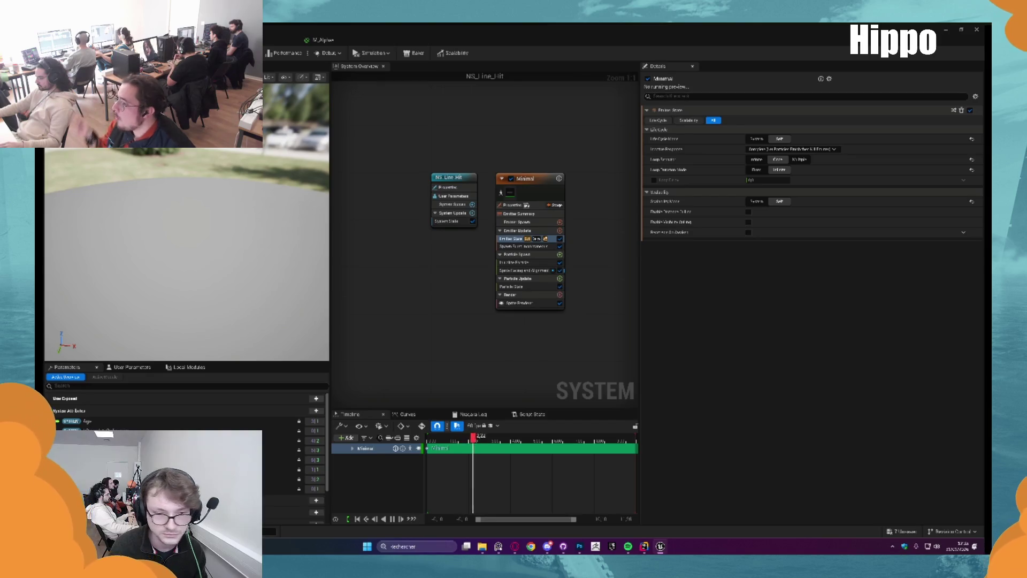
left_click(532, 270)
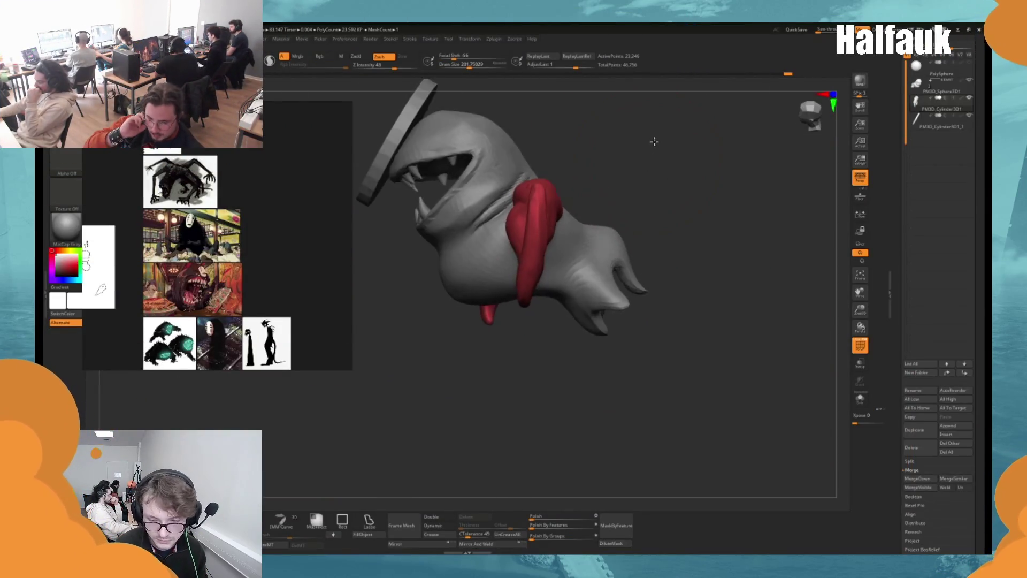
Switch to a new sculpting brush and reshape the upper jaw and mouth interior.
mouse_move(645, 155)
left_mouse_down()
mouse_move(699, 177)
mouse_move(682, 181)
mouse_move(689, 202)
mouse_move(662, 166)
left_mouse_up()
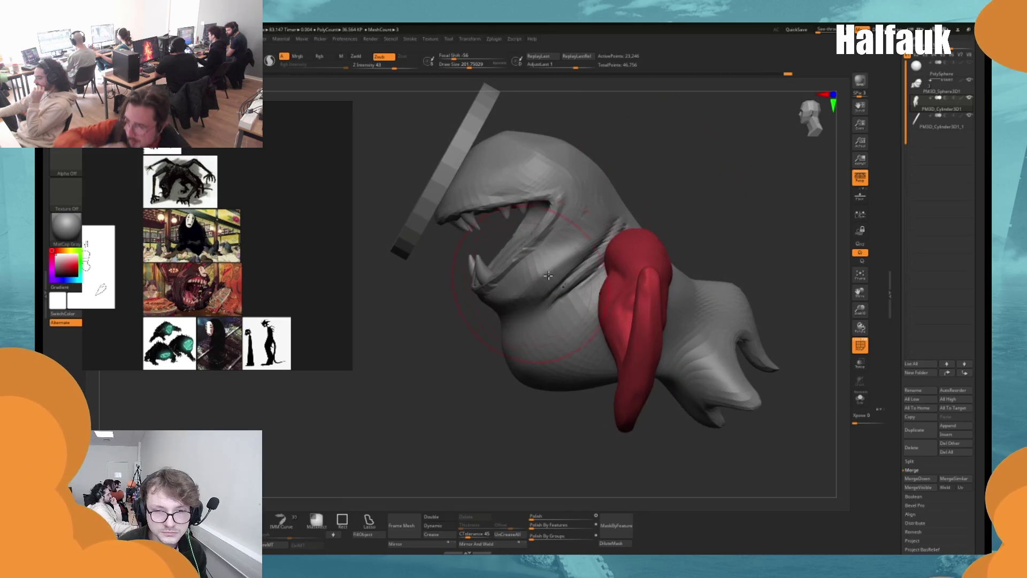
key("space")
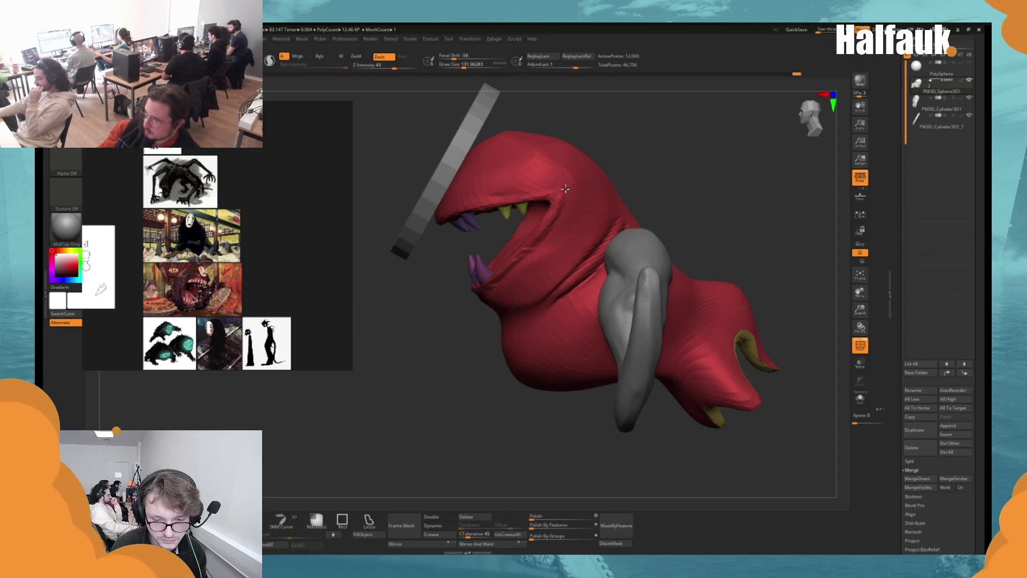
mouse_move(561, 250)
left_mouse_down()
mouse_move(551, 236)
mouse_move(563, 227)
left_mouse_up()
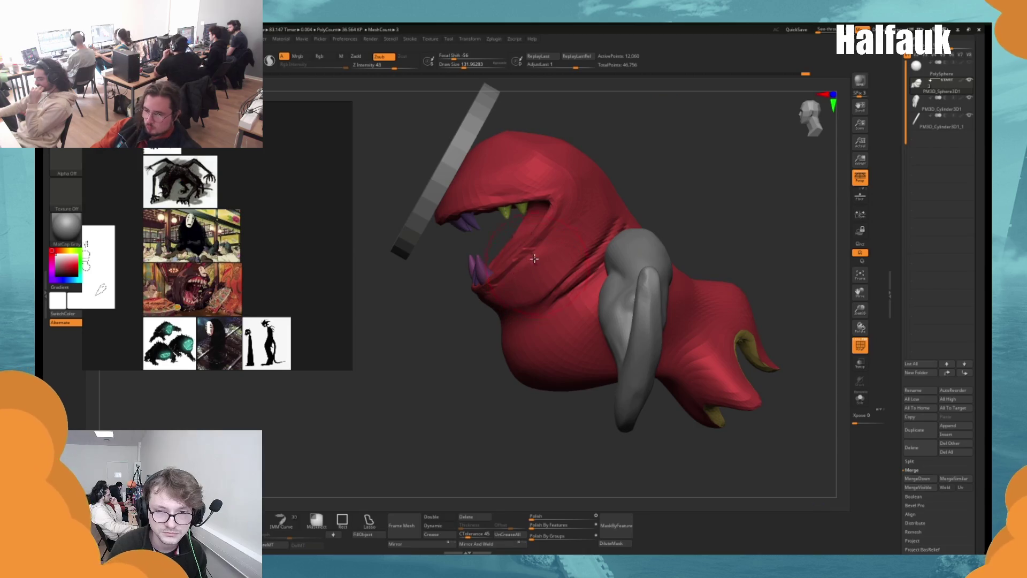
key("space")
key("b")
key("c")
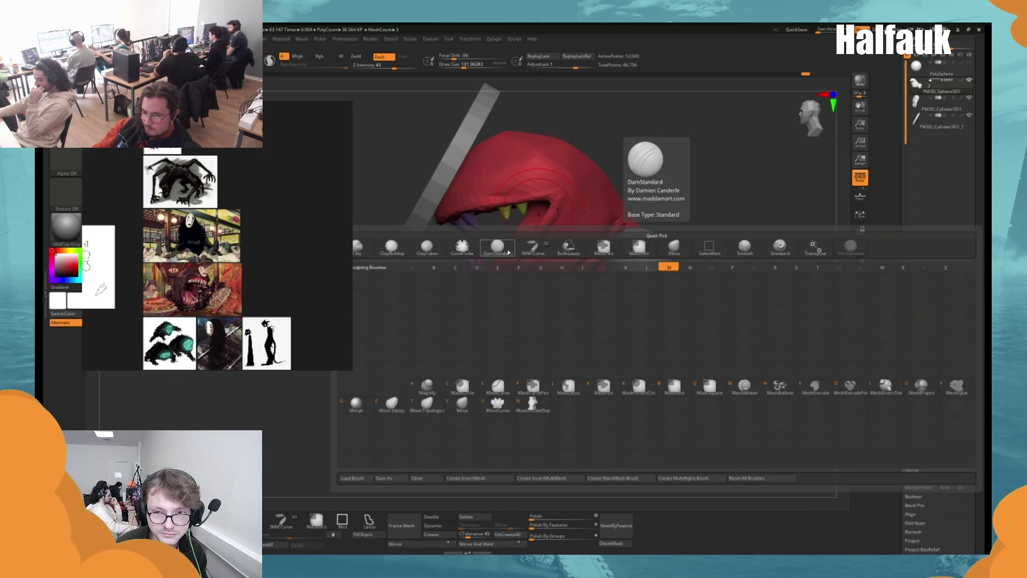
key("b")
key("bracketright")
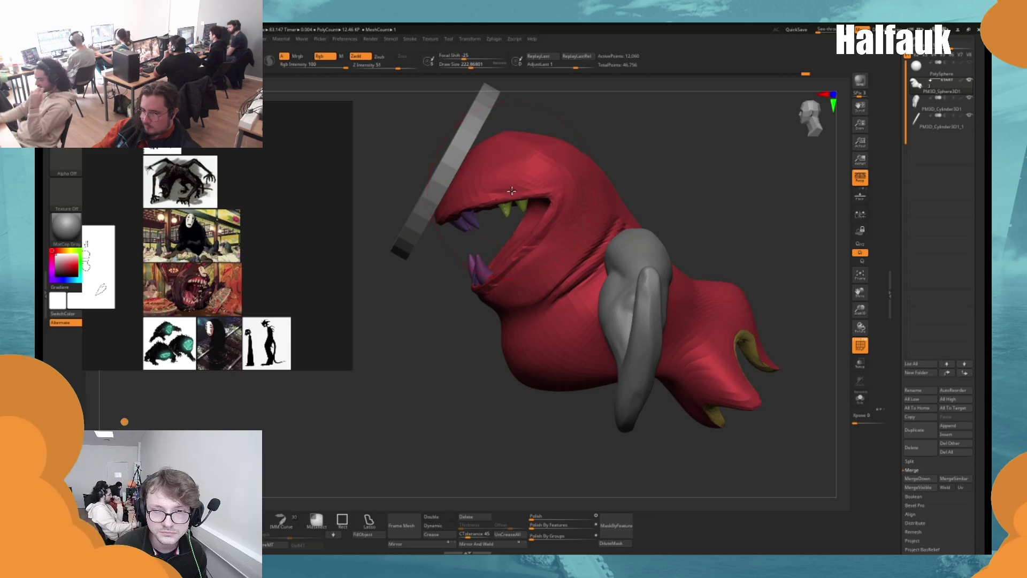
key("ctrl")
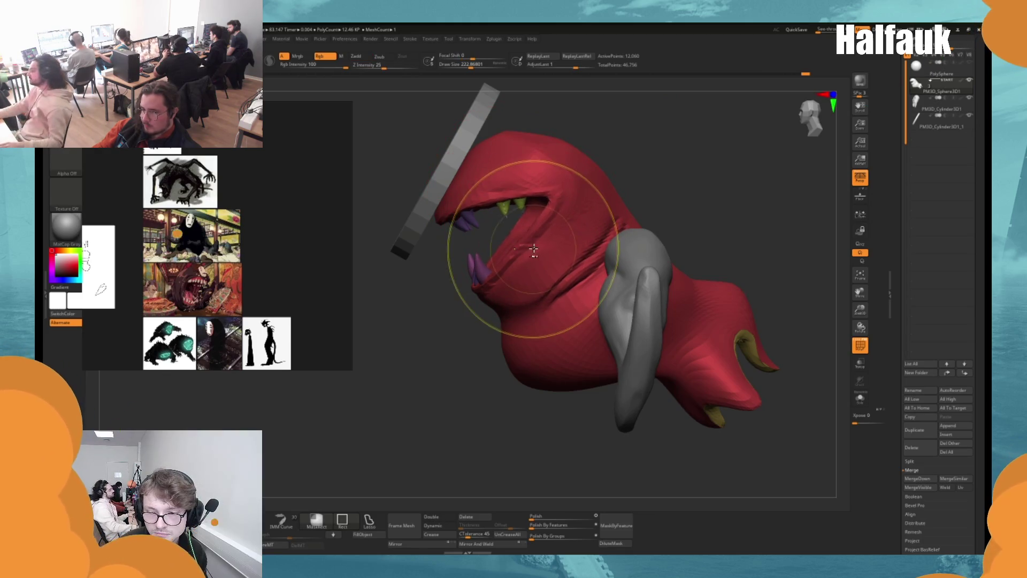
key("space")
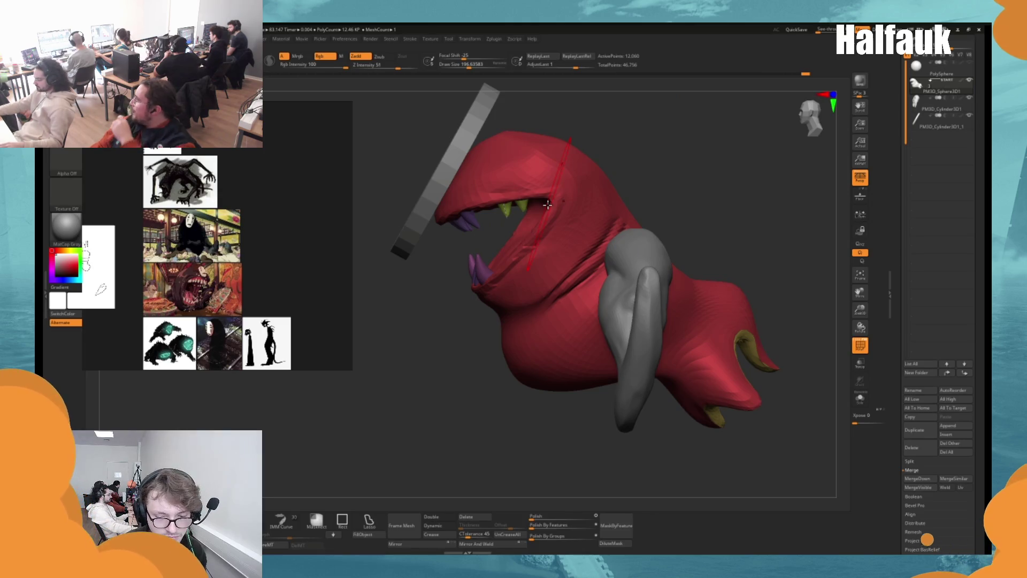
left_click_drag(548, 204, 535, 214)
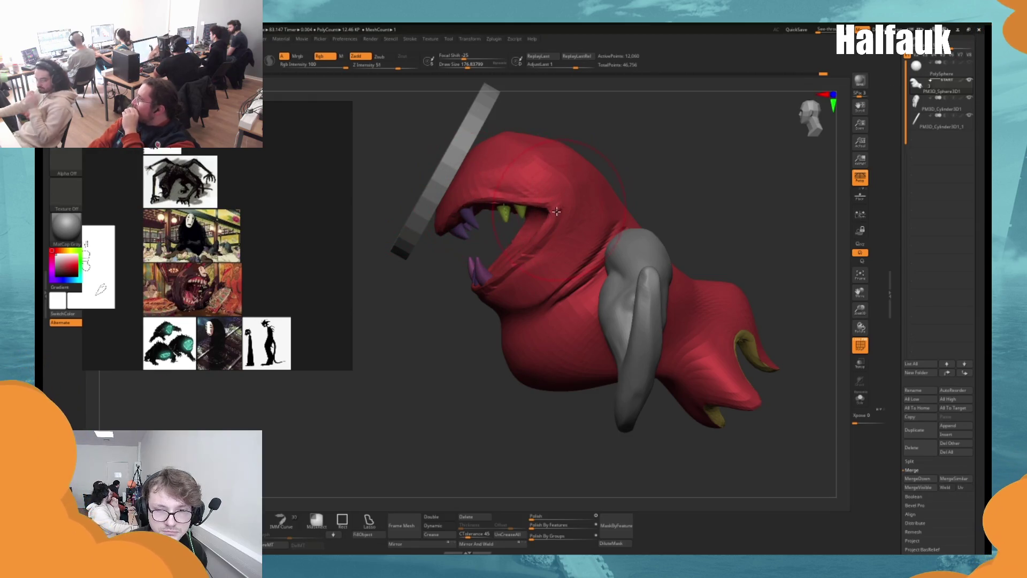
Pick another sculpting brush with slightly smaller draw size, then select the disc subtool.
key("space")
left_click_drag(515, 270, 508, 270)
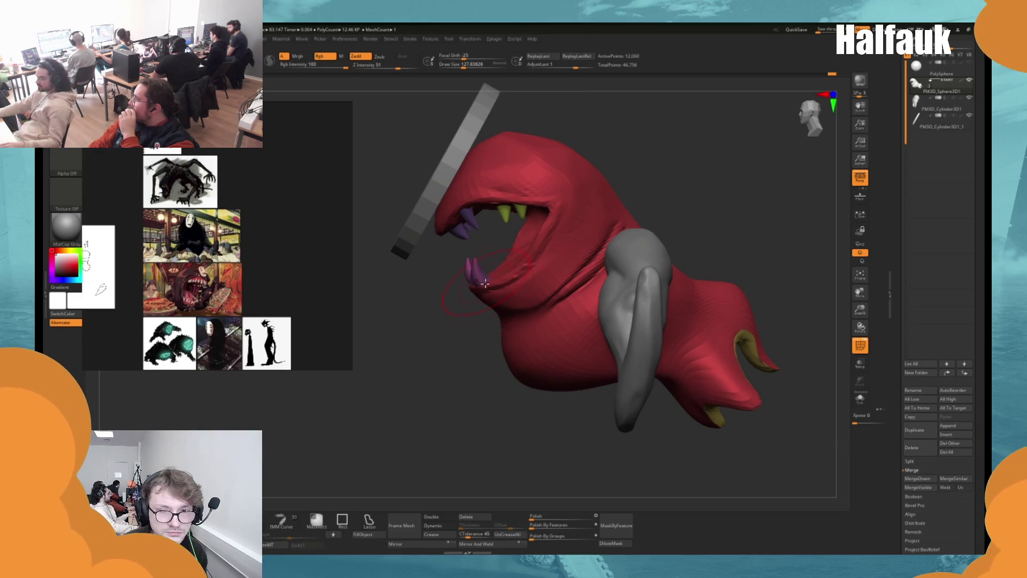
key("space")
left_click(438, 318)
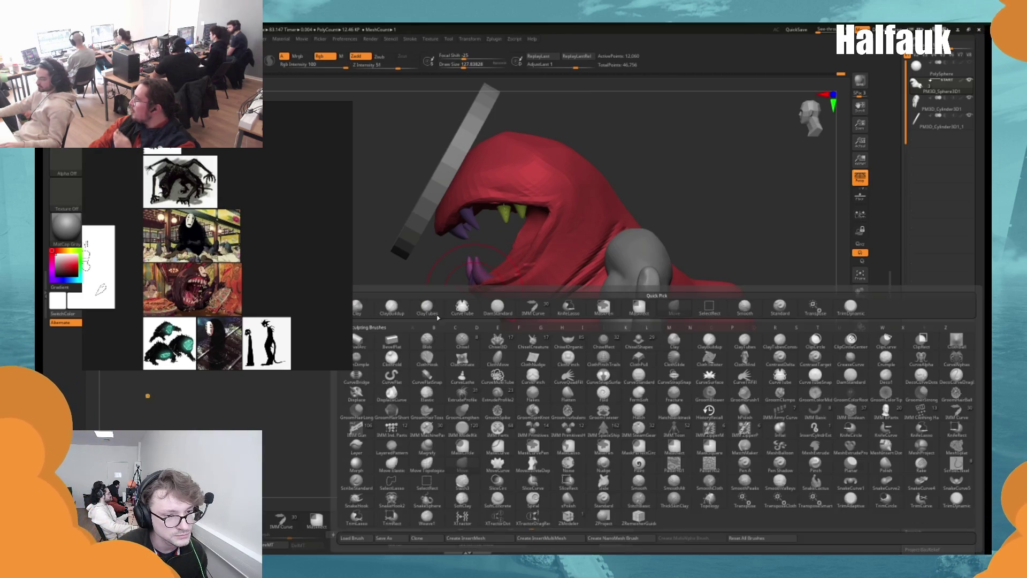
left_click(428, 310)
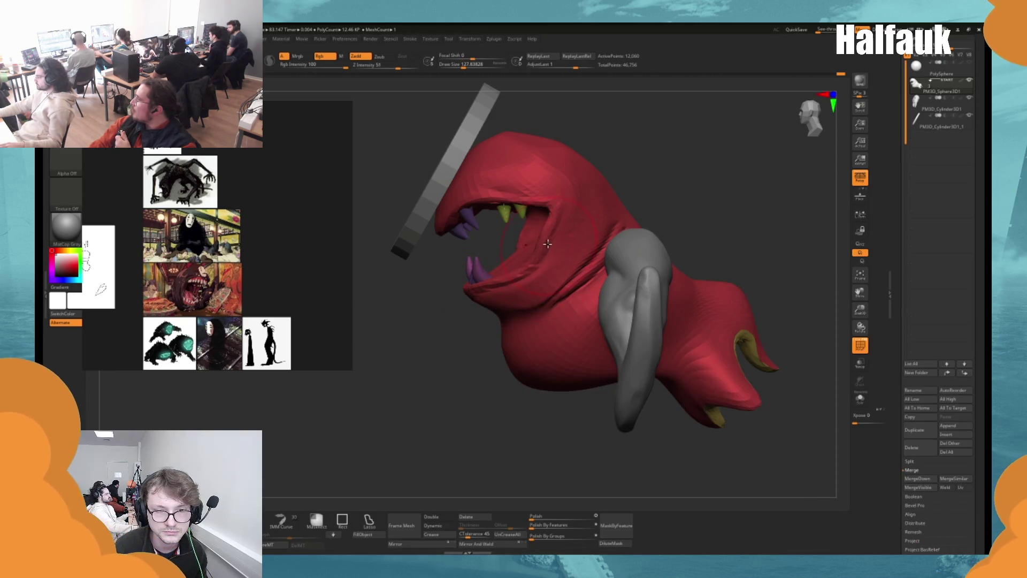
key("shift")
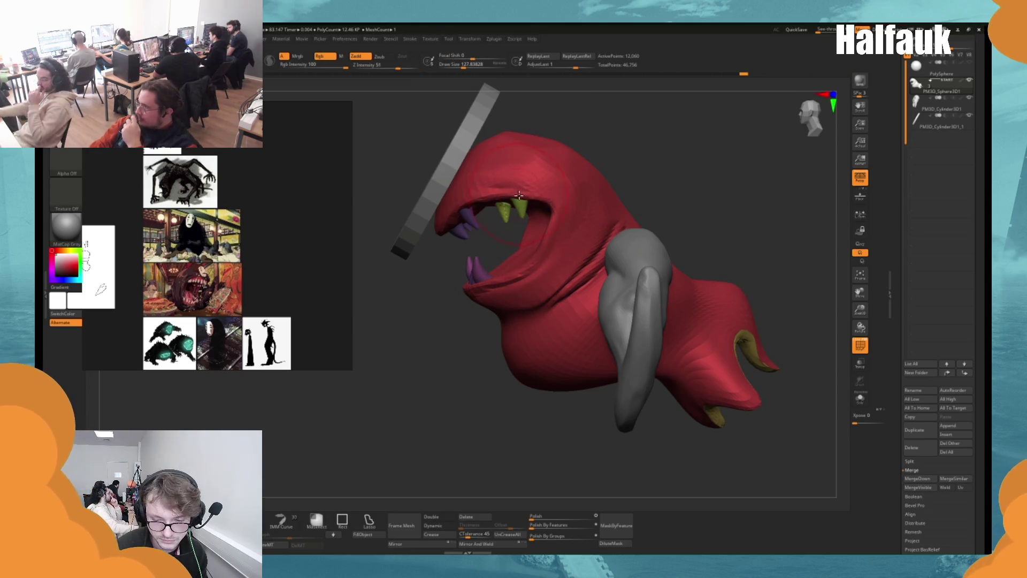
left_click_drag(514, 251, 455, 348)
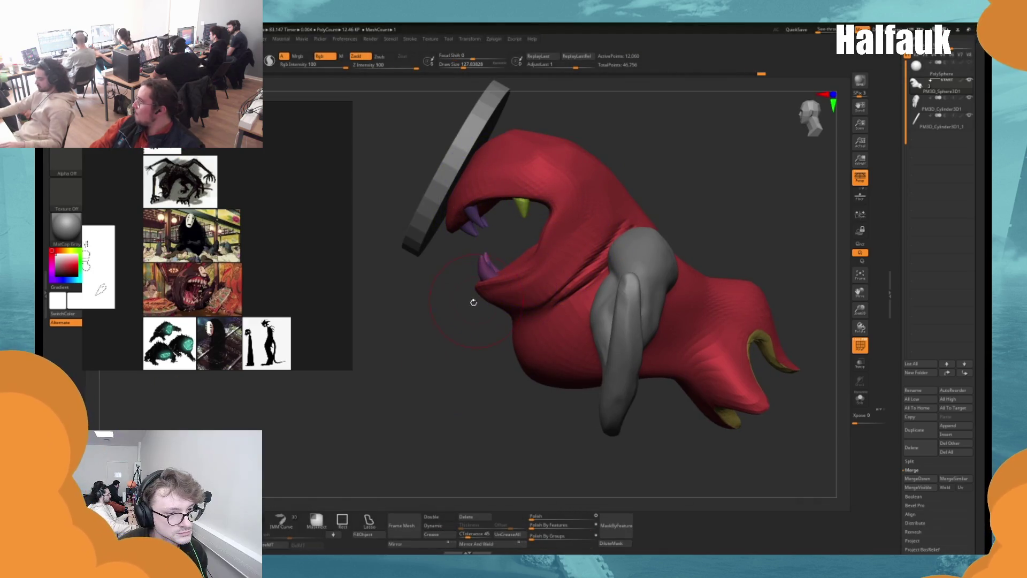
key("bracketleft")
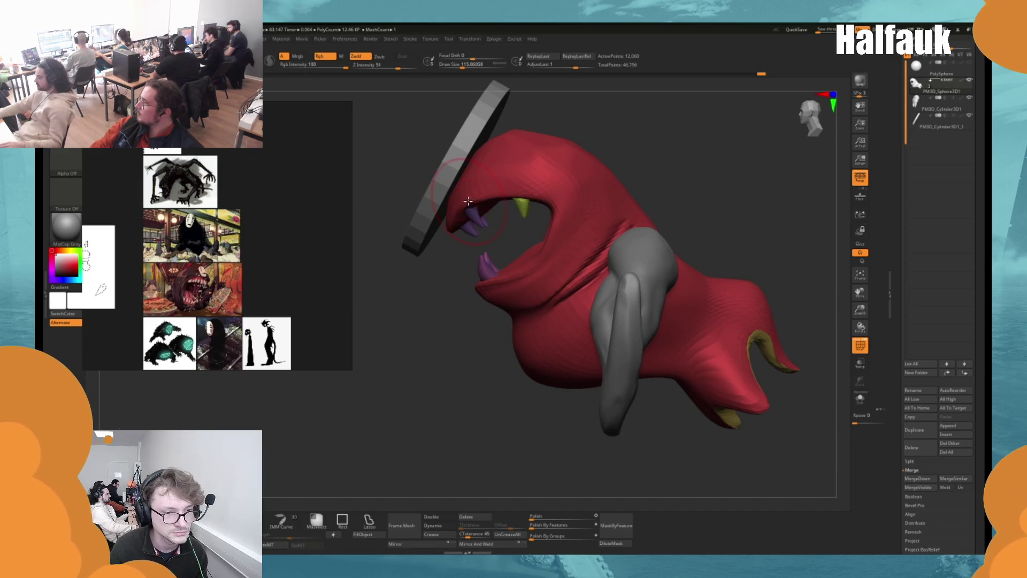
left_click(452, 227, "alt")
Frame the creature, move the reference-image window lower, and rotate to a top-down view.
mouse_move(447, 291)
left_mouse_down()
mouse_move(424, 300)
mouse_move(472, 222)
left_mouse_up()
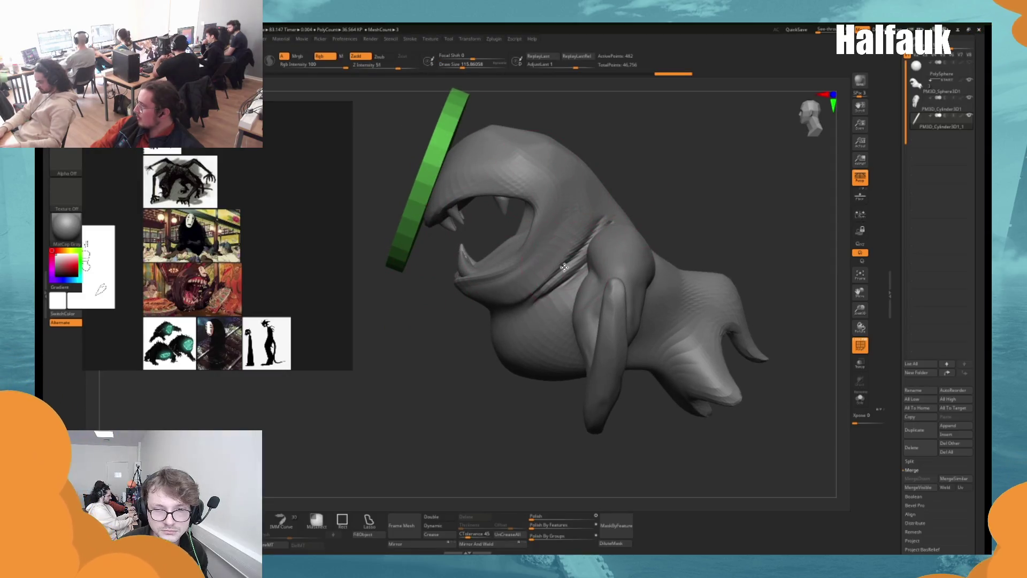
key("f")
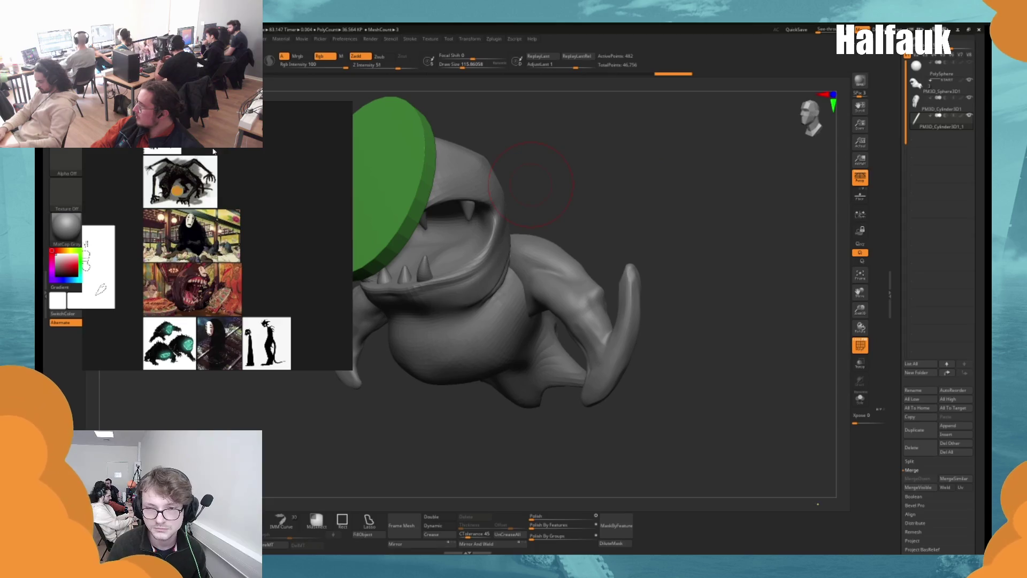
left_click_drag(241, 184, 224, 272)
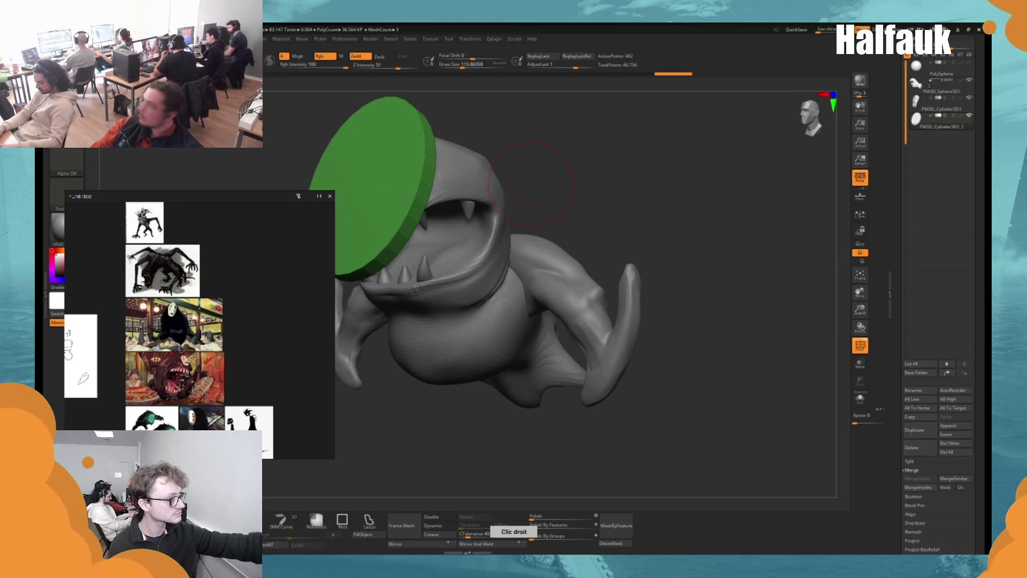
scroll(531, 184, "down", 5)
mouse_move(509, 144)
left_mouse_down()
mouse_move(535, 147)
mouse_move(658, 77)
left_mouse_up()
left_click_drag(800, 121, 806, 112)
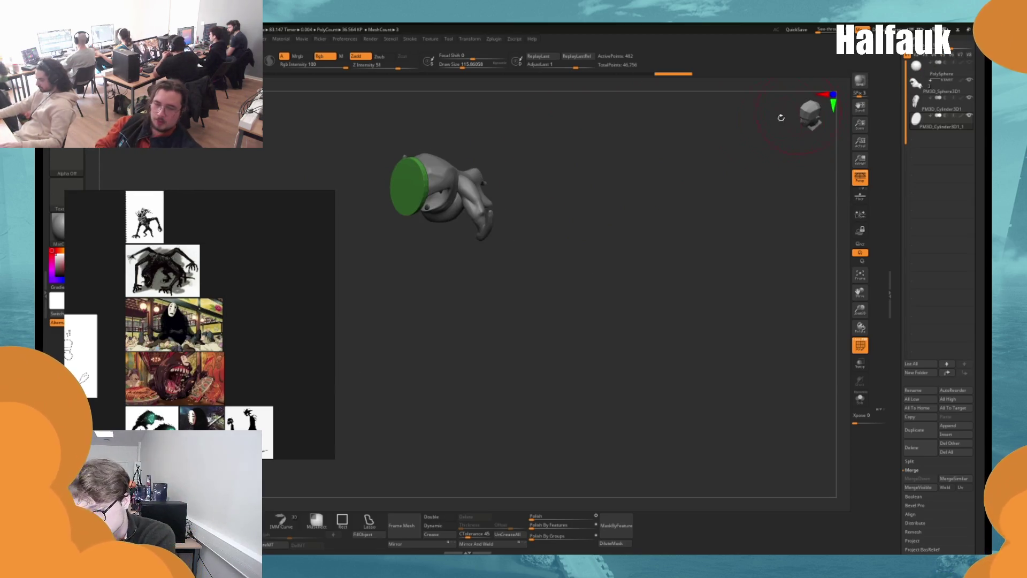
scroll(656, 184, "up", 6)
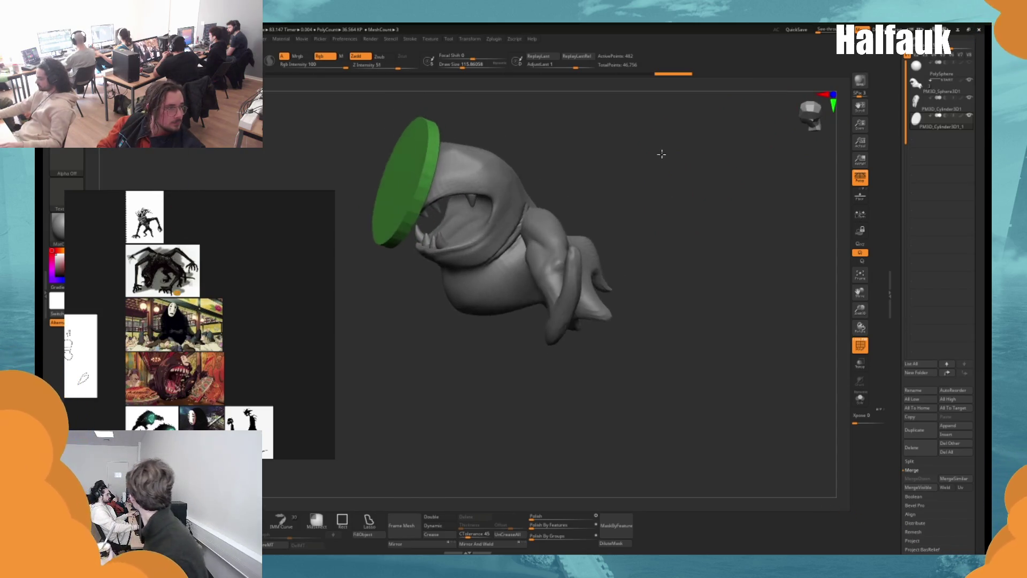
left_click_drag(661, 154, 463, 207)
mouse_move(424, 271)
left_mouse_down()
mouse_move(614, 225)
mouse_move(578, 224)
left_mouse_up()
Scale the side fins slightly narrower along X, then select the red body subtool.
key("w")
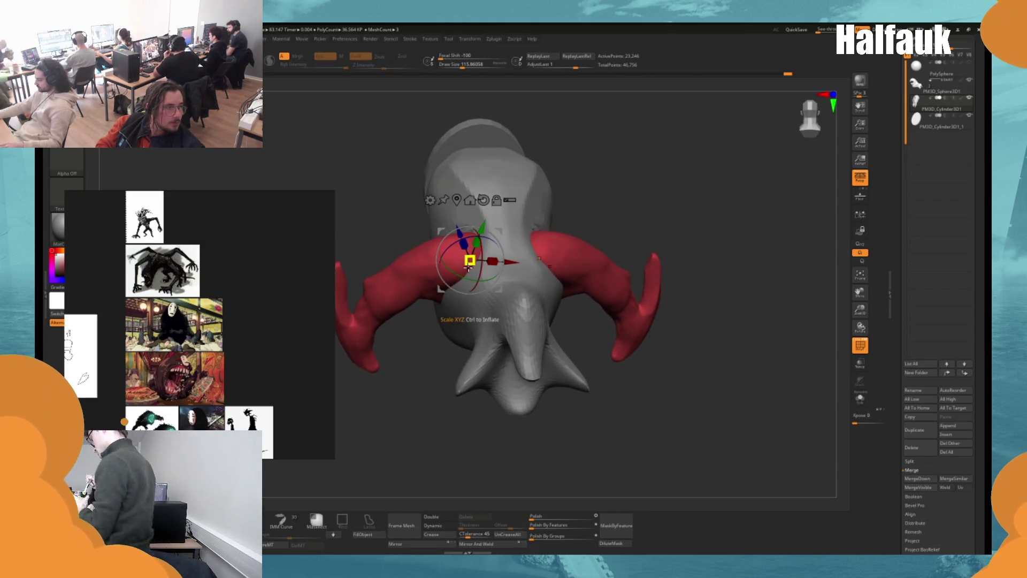
left_click_drag(506, 261, 512, 262)
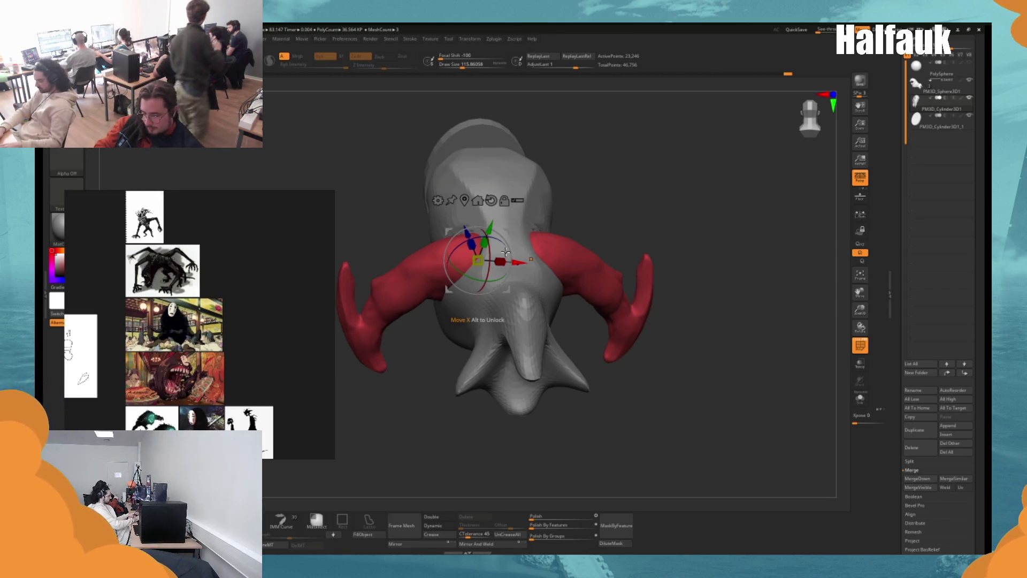
left_click_drag(500, 261, 501, 256)
mouse_move(409, 339)
left_mouse_down()
mouse_move(474, 341)
mouse_move(561, 229)
left_mouse_up()
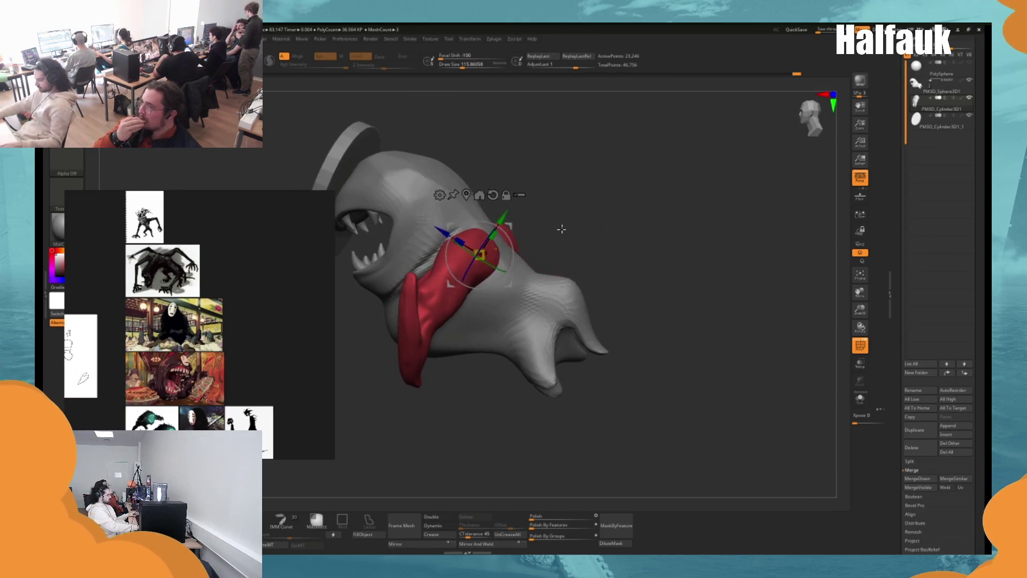
key("q")
left_click(521, 282, "alt")
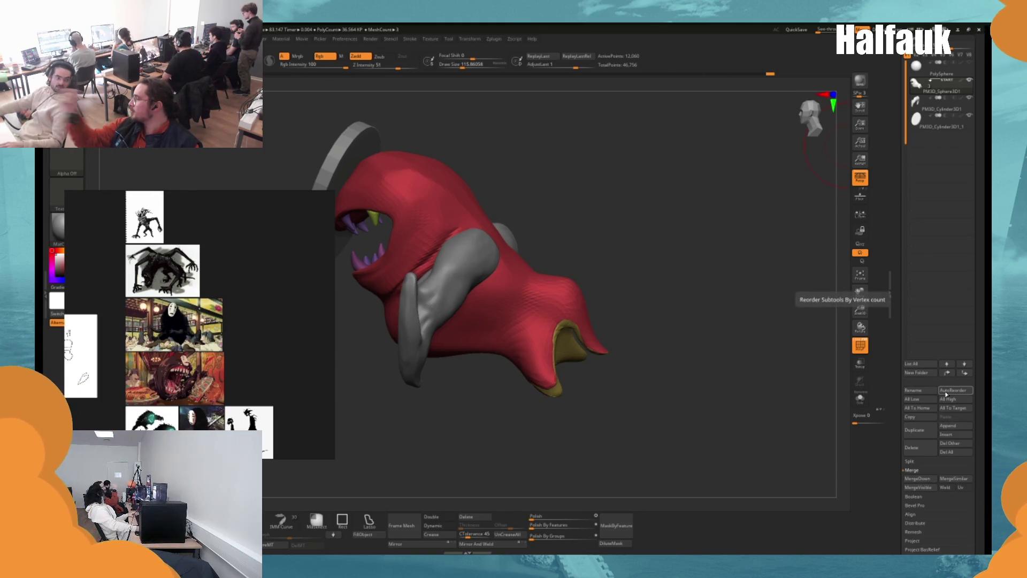
Merge the side fins down into the body, confirming the irreversible merge.
left_click(912, 480)
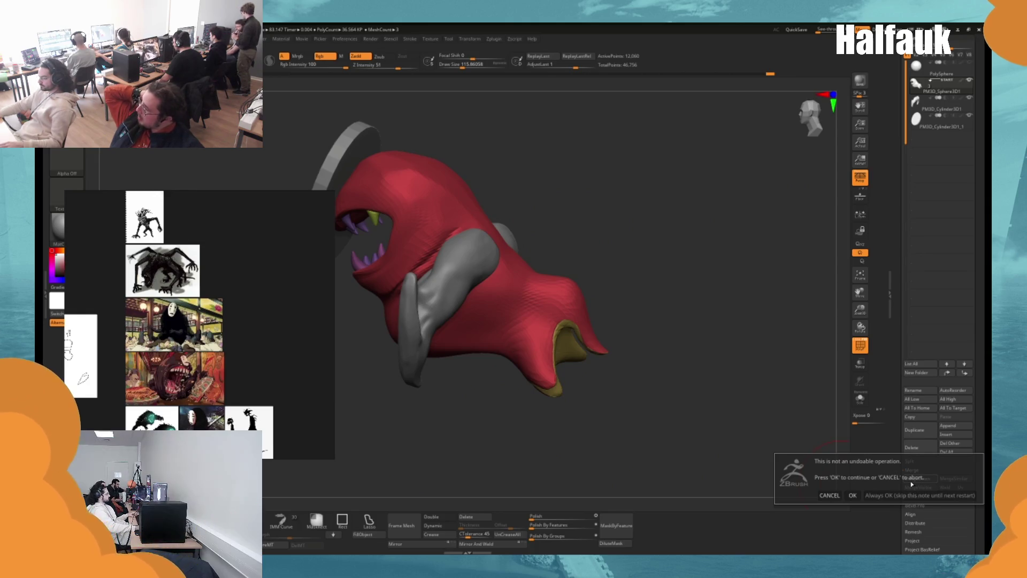
key("Return")
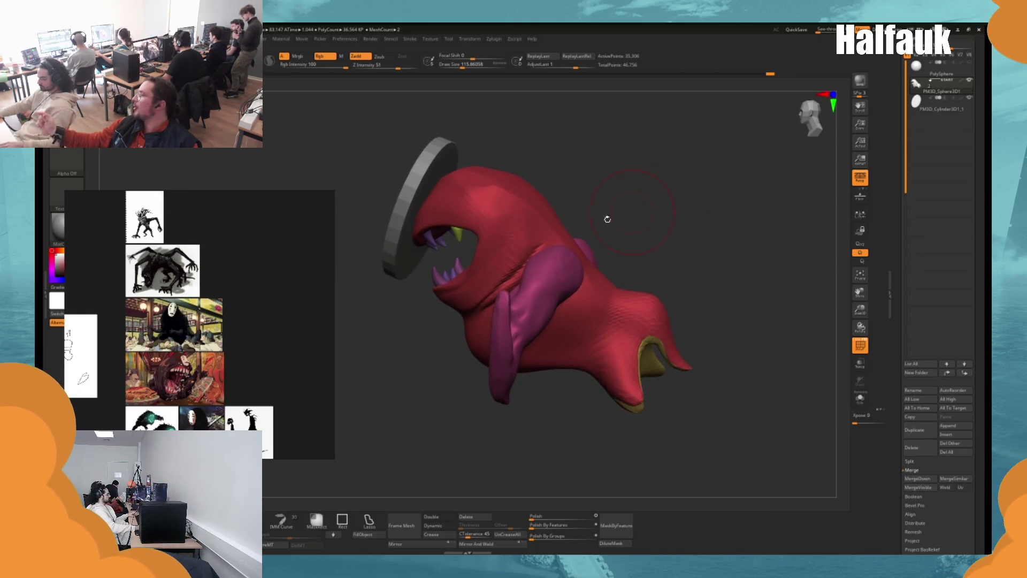
left_click_drag(529, 230, 522, 236)
key("r")
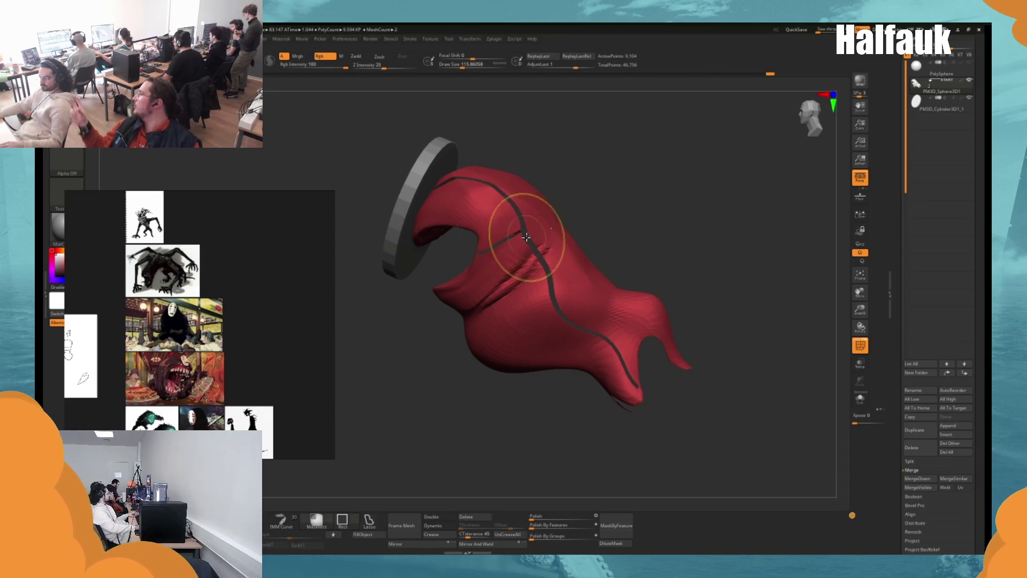
left_click(571, 229, "ctrl+shift")
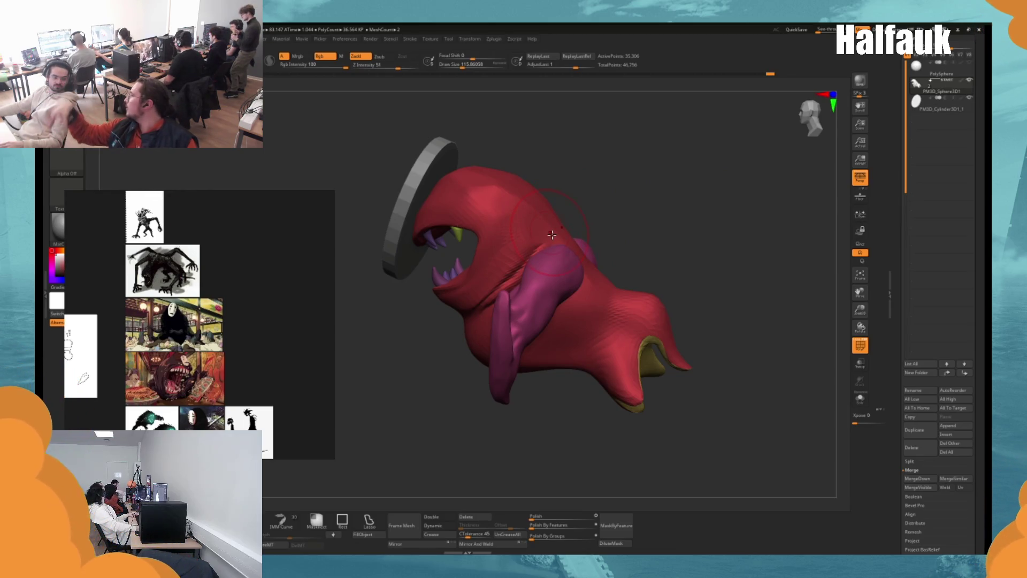
Carve a diagonal groove across the head with the Zsub brush.
key("w")
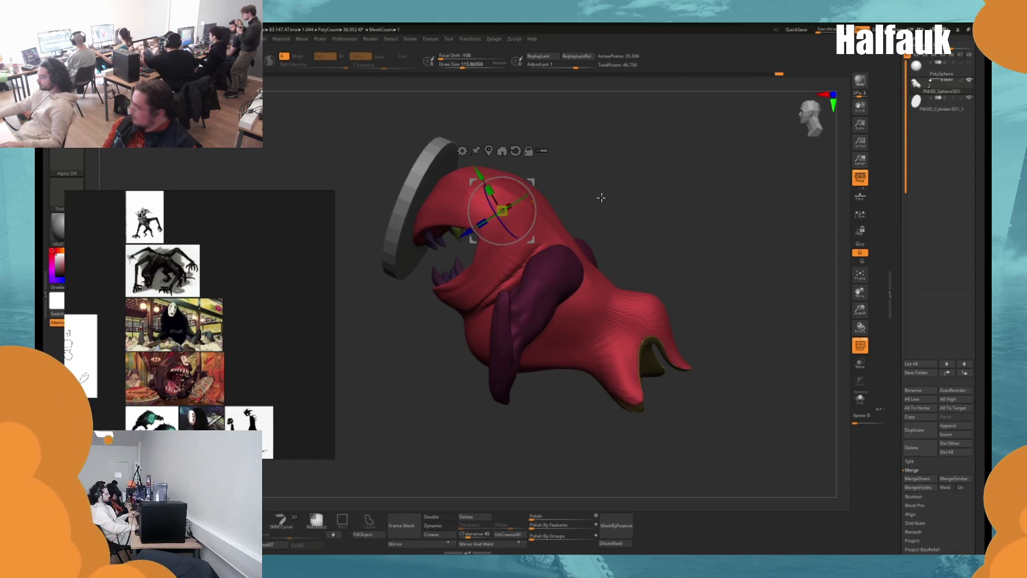
key("q")
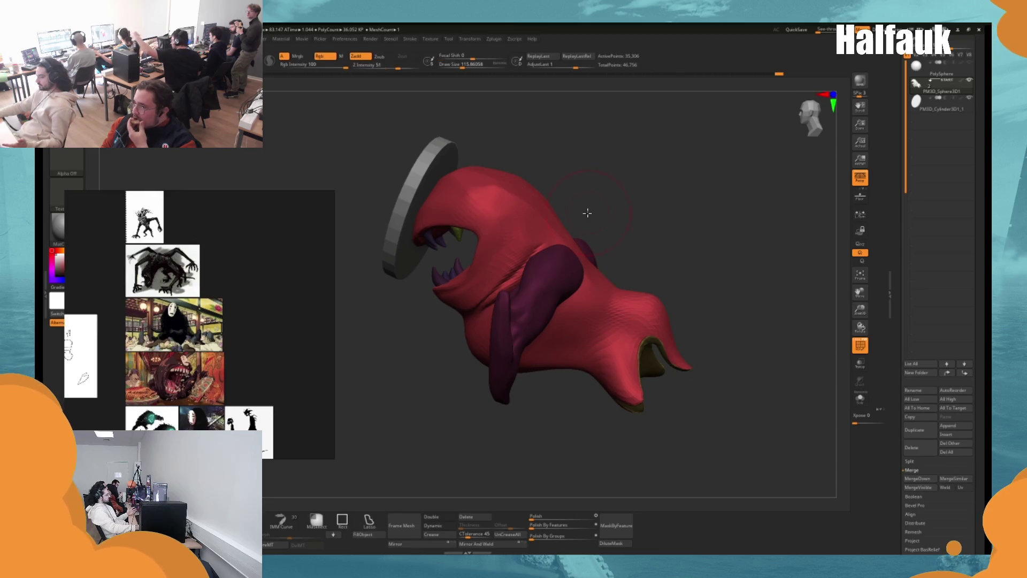
left_click_drag(551, 246, 506, 281)
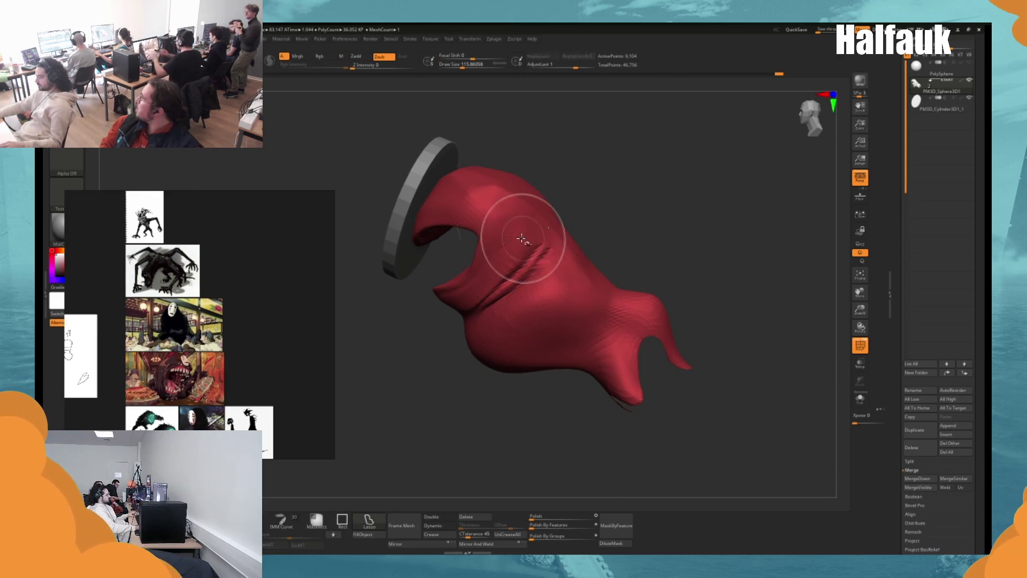
left_click(548, 226, "ctrl+shift")
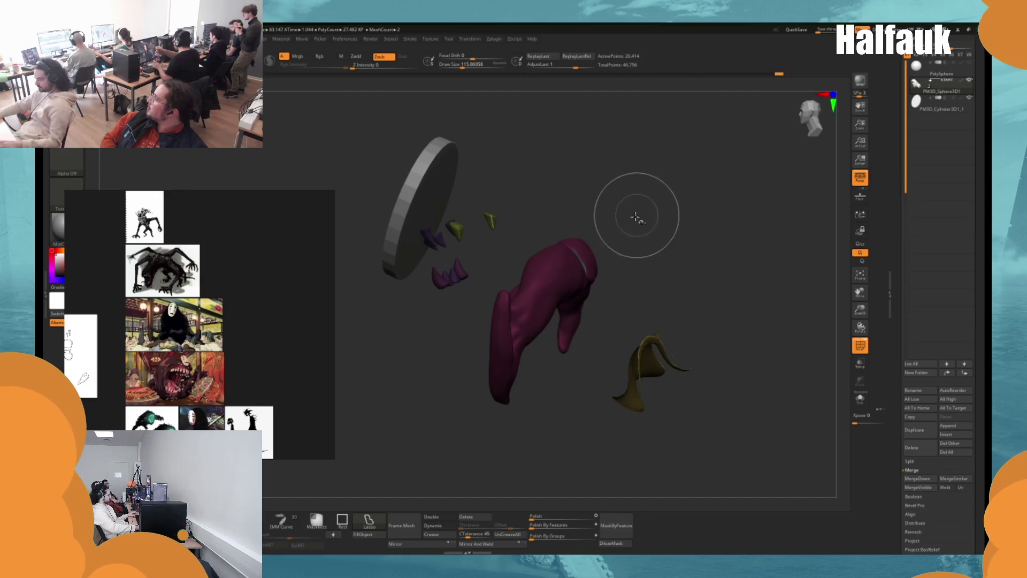
key("shift+r")
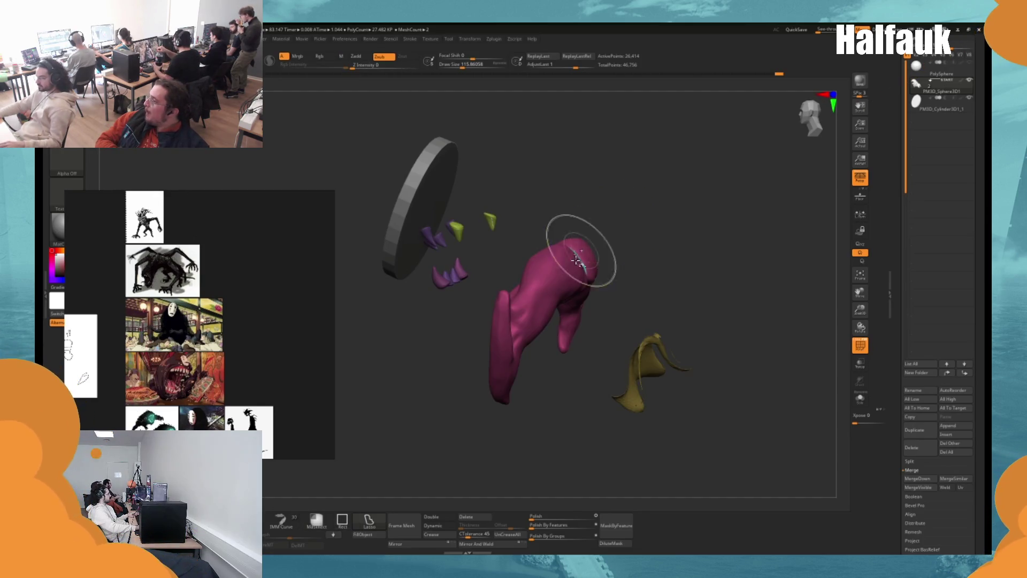
Hide the pink fin mesh and gold tail piece, then reveal every part again.
left_click(577, 262, "ctrl+shift")
left_click(622, 395, "ctrl+shift")
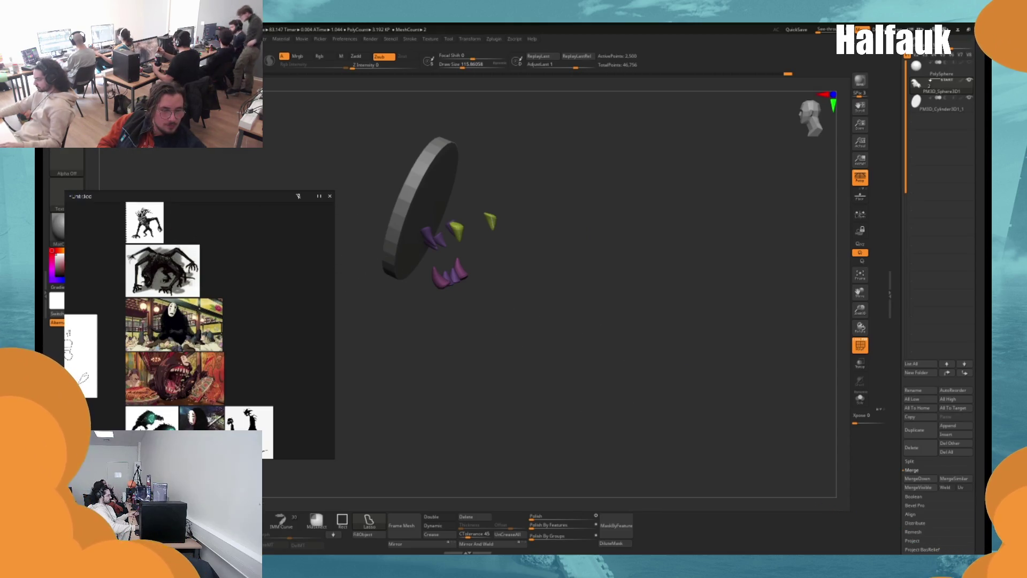
key("b")
key("s")
key("r")
left_click_drag(596, 338, 620, 374)
left_click(645, 387, "ctrl+shift")
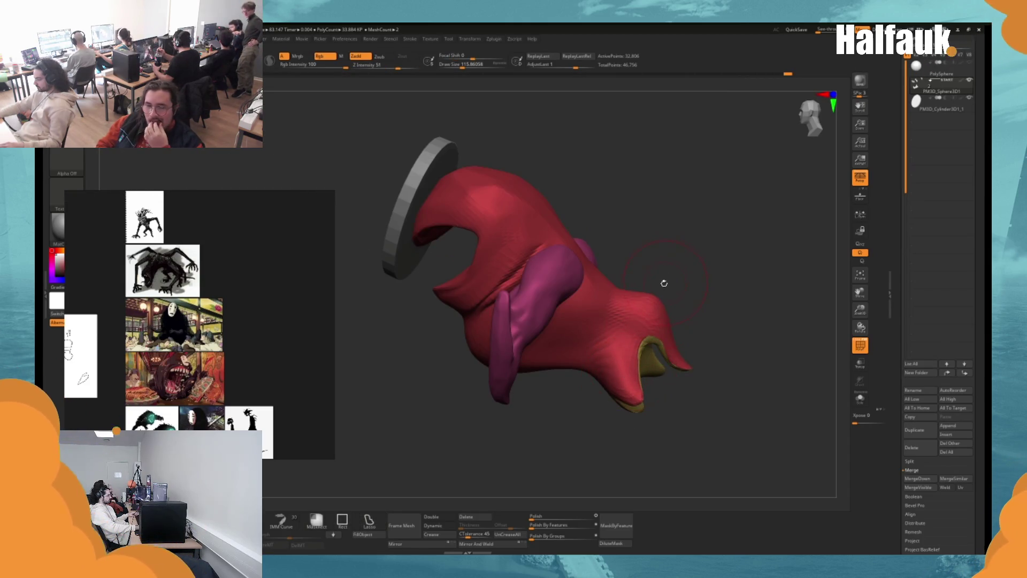
key("ctrl+z")
key("ctrl+shift+z")
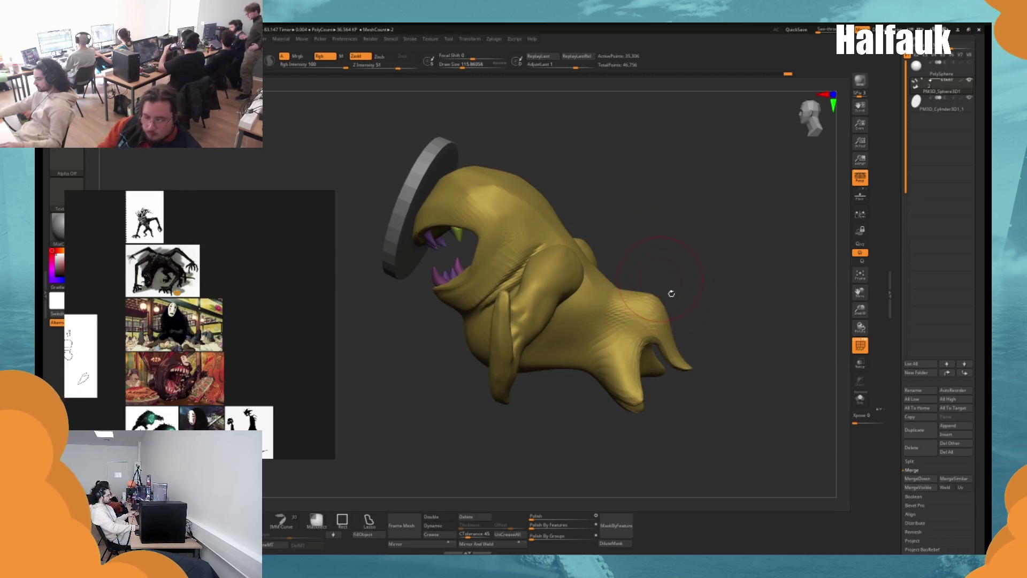
key("w")
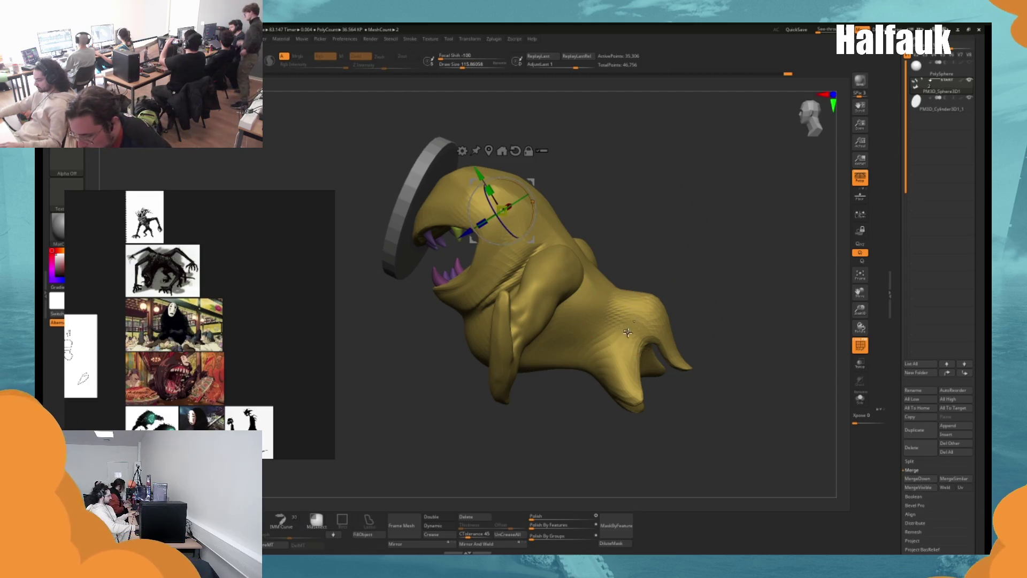
left_click(627, 333)
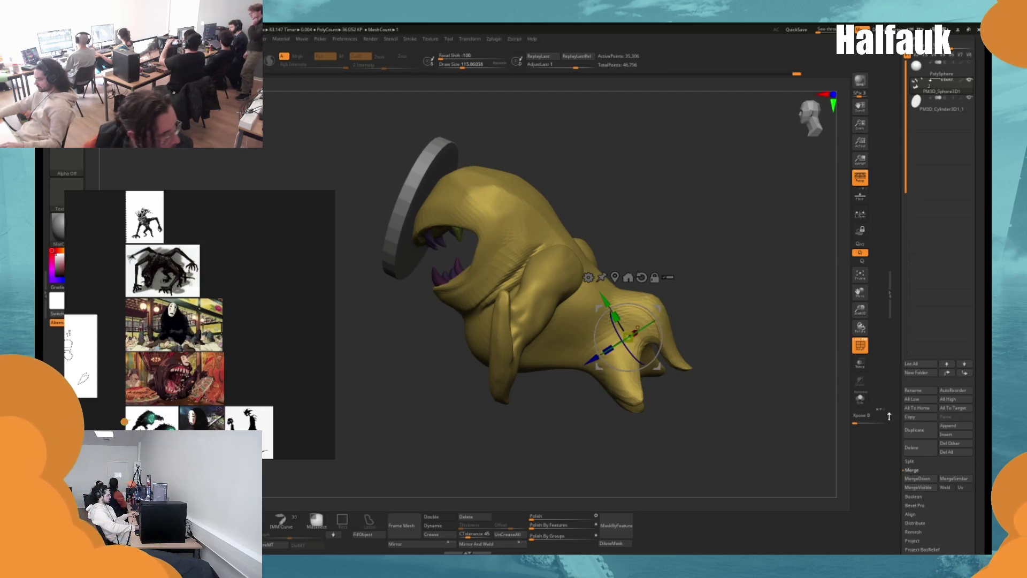
left_click(911, 461)
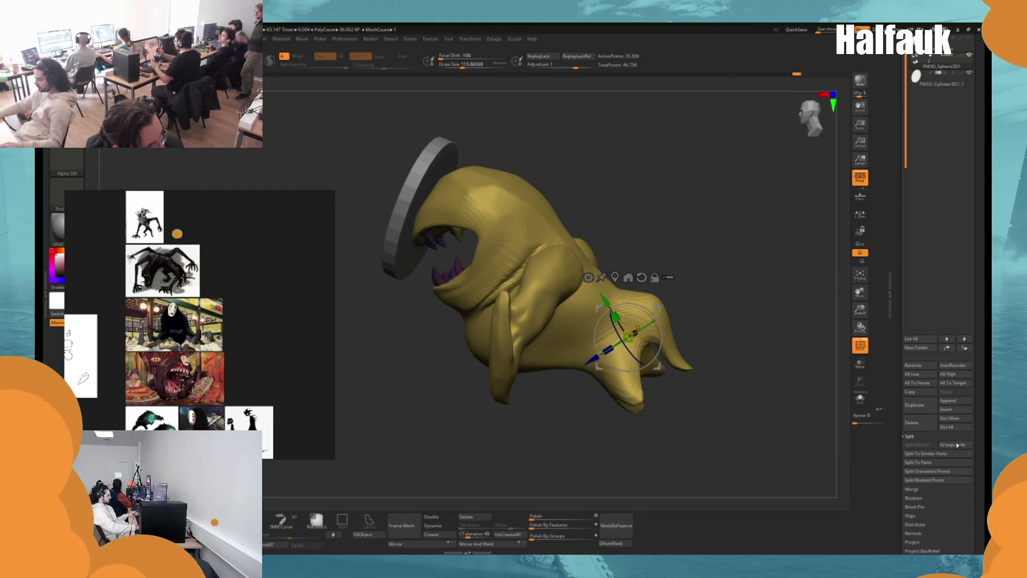
left_click(929, 480)
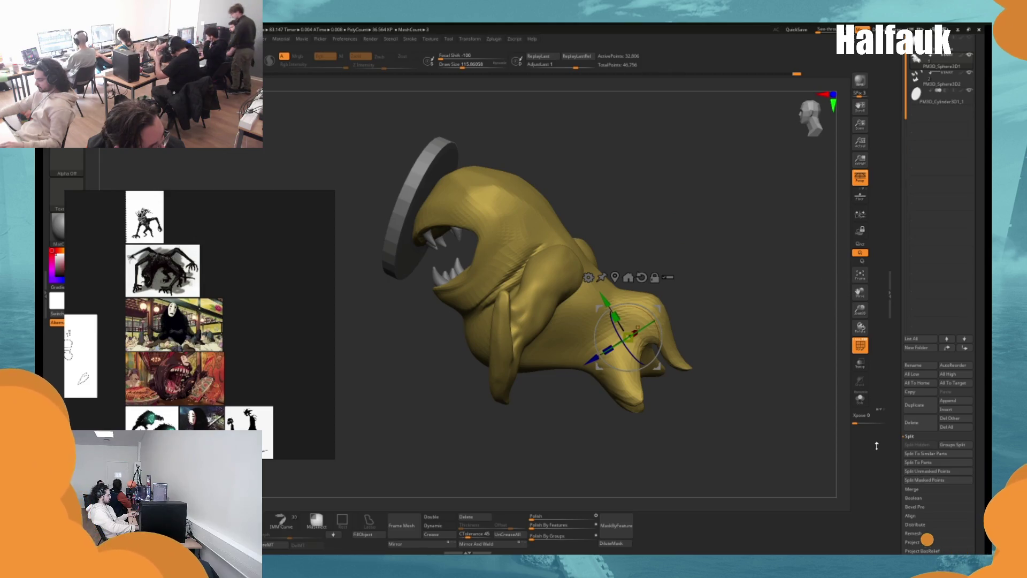
mouse_move(672, 229)
left_mouse_down()
mouse_move(652, 251)
mouse_move(759, 209)
mouse_move(738, 224)
left_mouse_up()
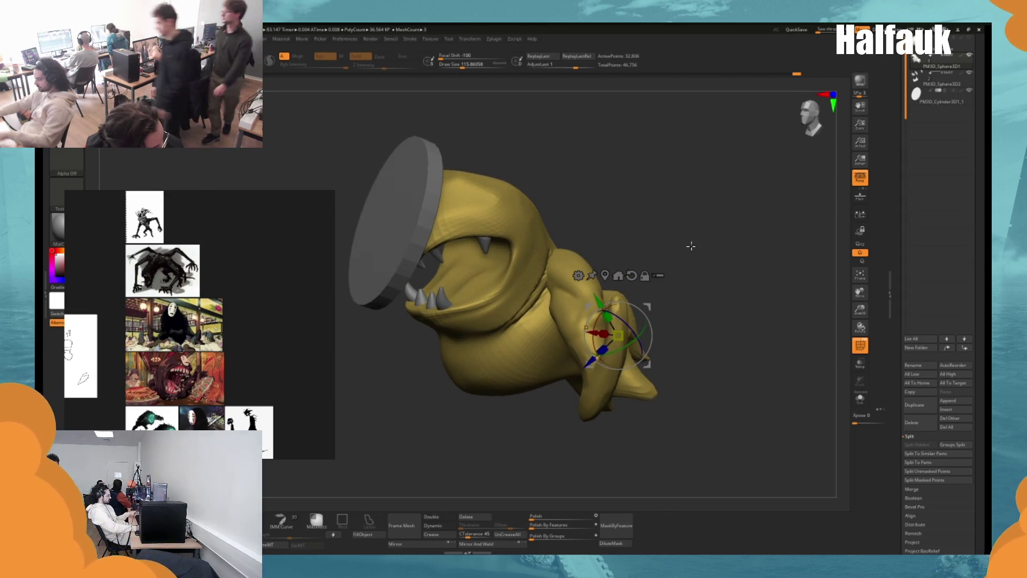
left_click_drag(690, 245, 714, 208)
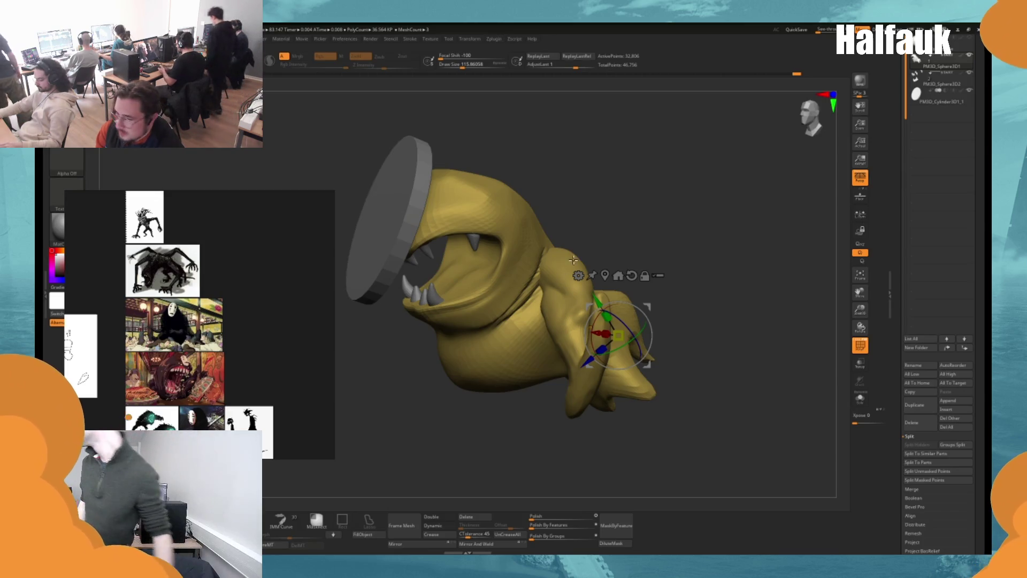
Scroll the Tool palette past Subtool to the Geometry, ArrayMesh and NanoMesh sections.
scroll(898, 431, "down", 1)
scroll(899, 431, "down", 4)
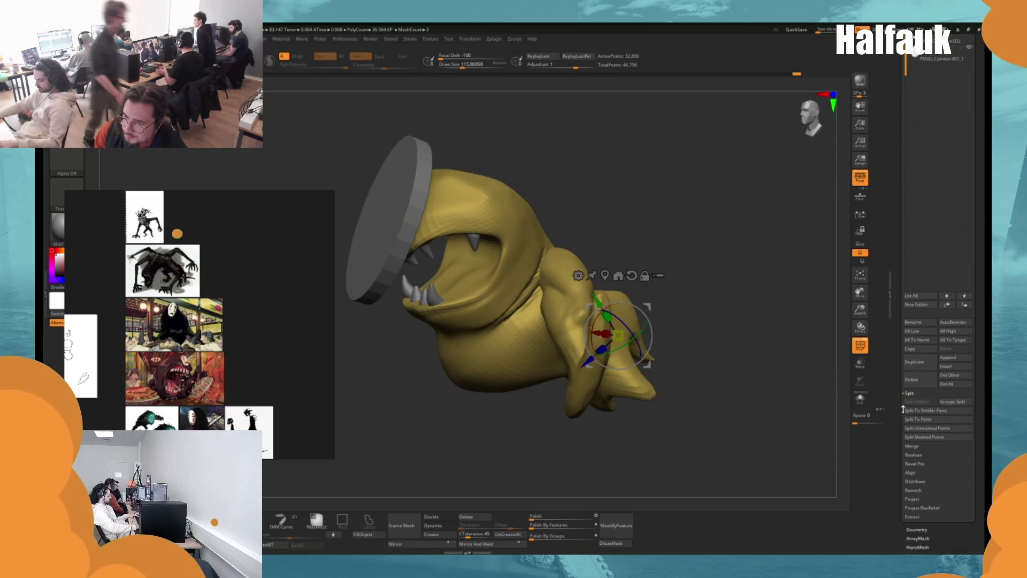
Remesh the creature with DynaMesh at resolution 24.
left_click(913, 502)
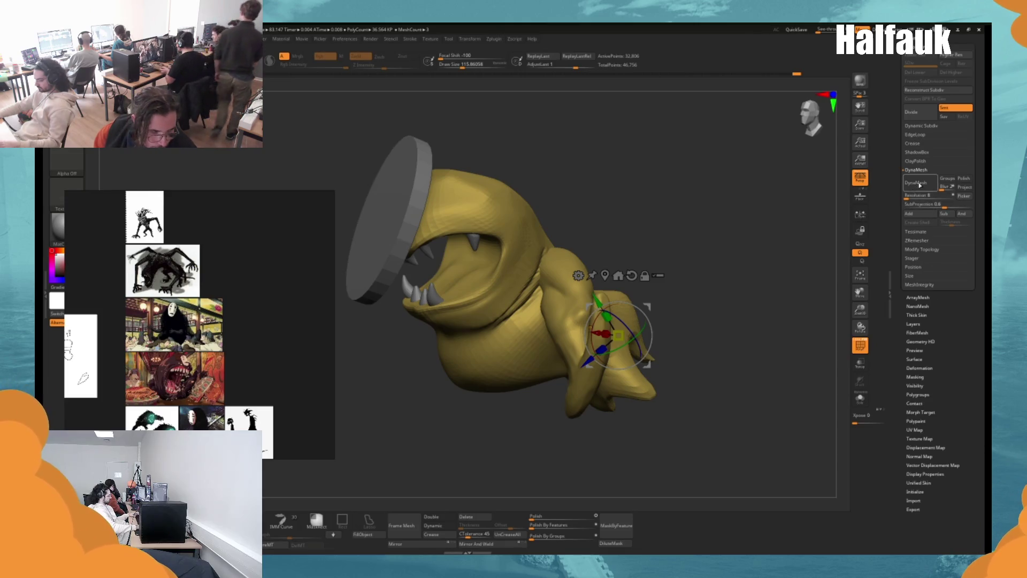
type("24")
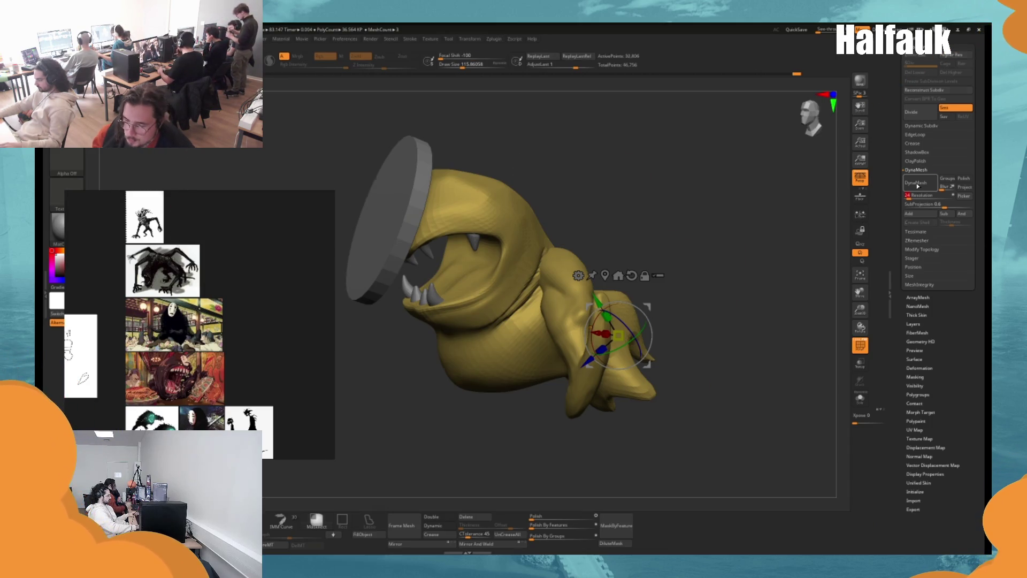
left_click(917, 183)
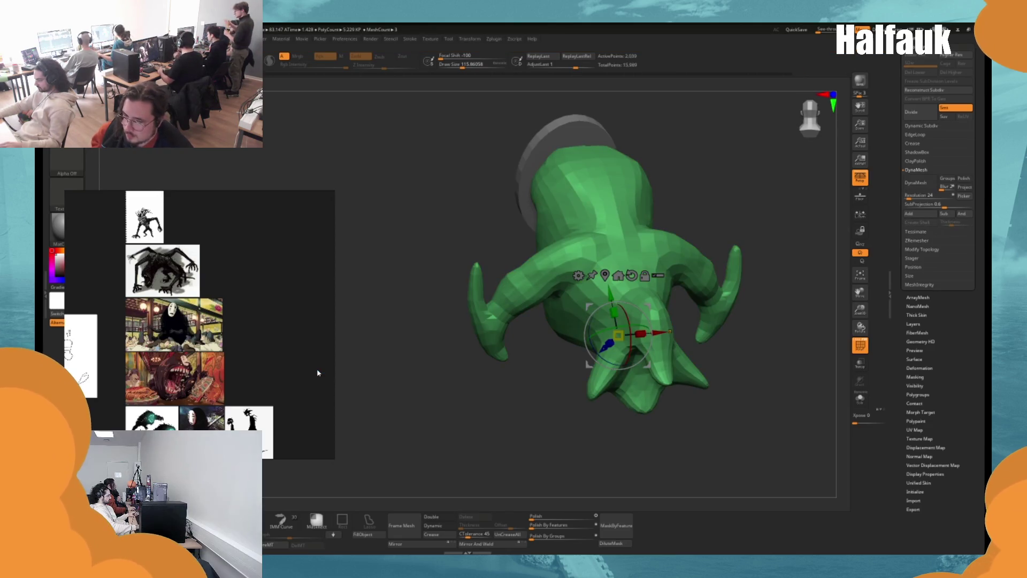
Orbit around the faceted remesh and enlarge the brush in Draw mode.
mouse_move(732, 219)
left_mouse_down()
mouse_move(764, 171)
mouse_move(755, 194)
left_mouse_up()
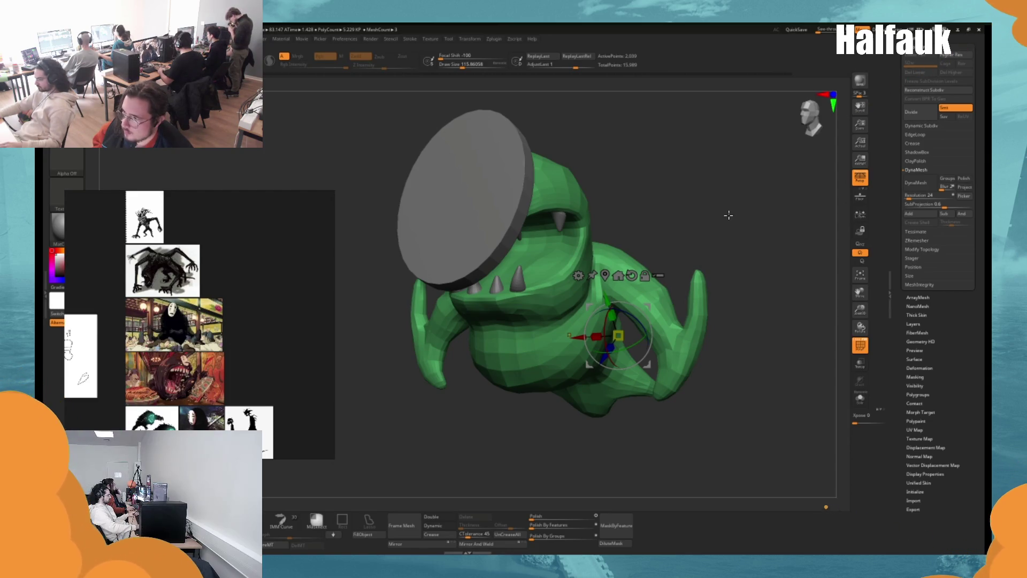
mouse_move(729, 215)
left_mouse_down()
mouse_move(717, 184)
mouse_move(737, 220)
mouse_move(741, 197)
left_mouse_up()
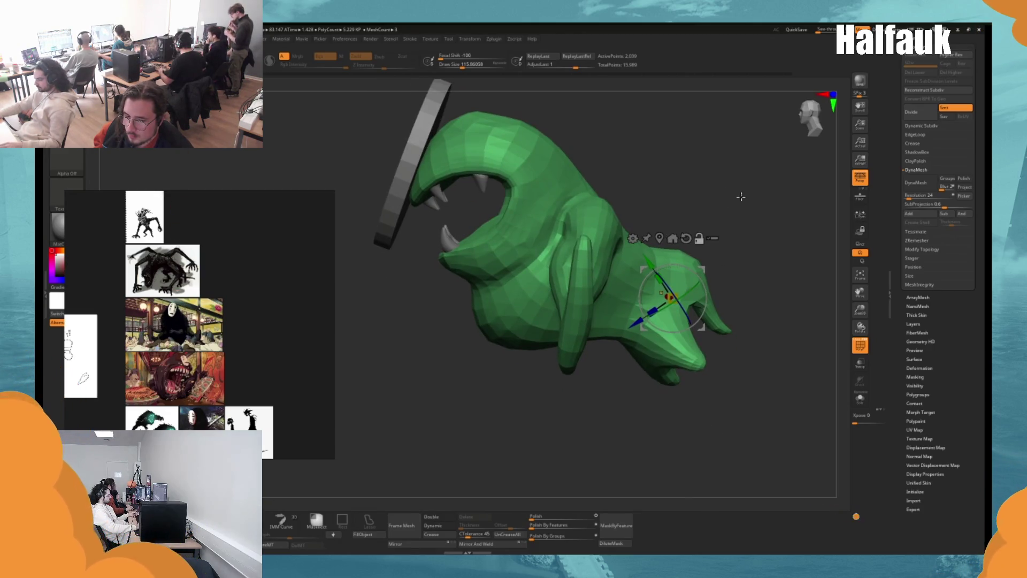
key("q")
mouse_move(741, 197)
left_mouse_down()
mouse_move(746, 225)
mouse_move(557, 367)
mouse_move(522, 345)
mouse_move(527, 322)
left_mouse_up()
key("space")
left_click_drag(647, 156, 657, 202)
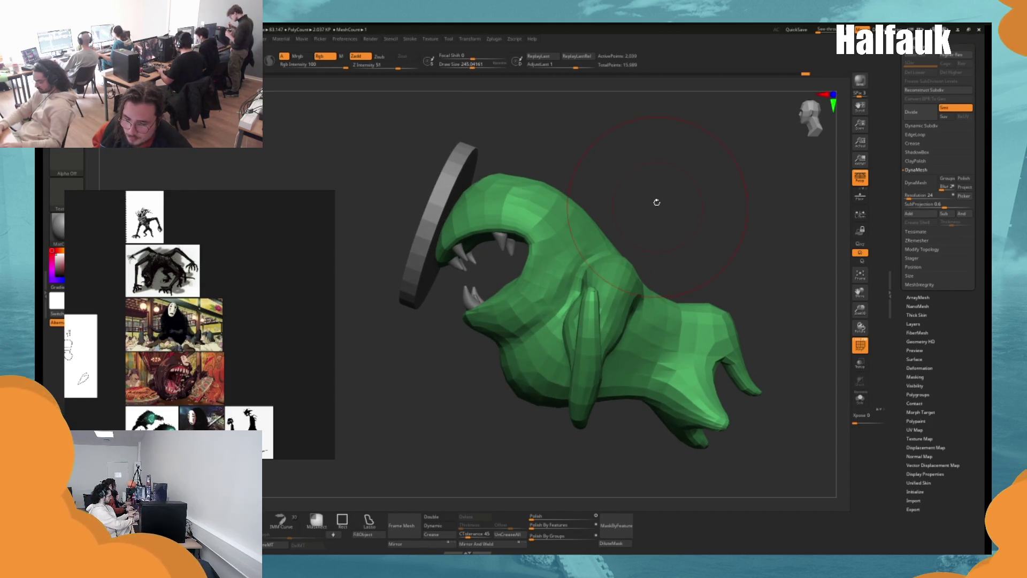
Shrink the brush slightly and subdivide the mesh once with Ctrl+D.
left_click_drag(658, 203, 562, 225)
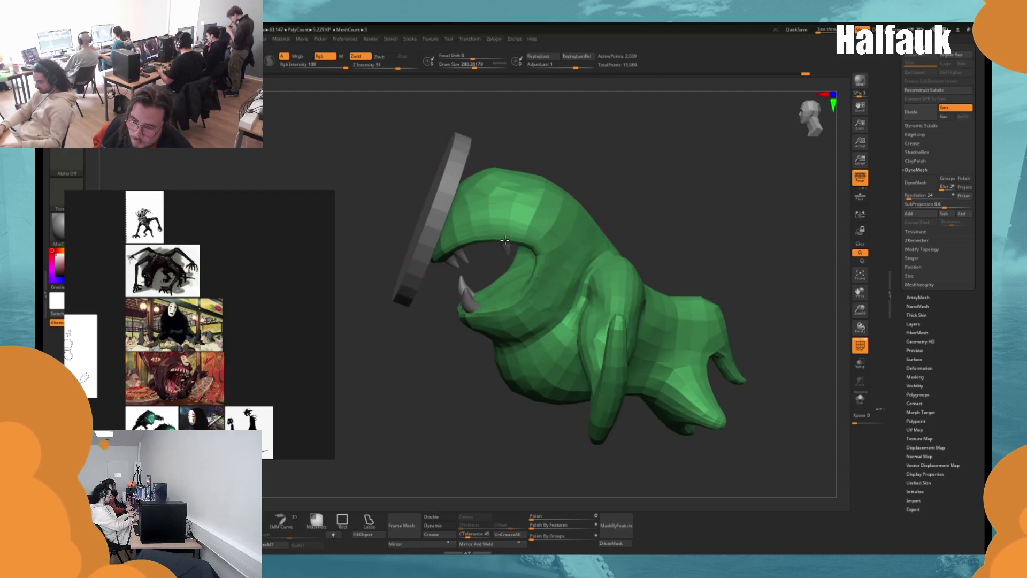
key("space")
left_click_drag(610, 194, 618, 180)
left_click_drag(625, 377, 452, 354)
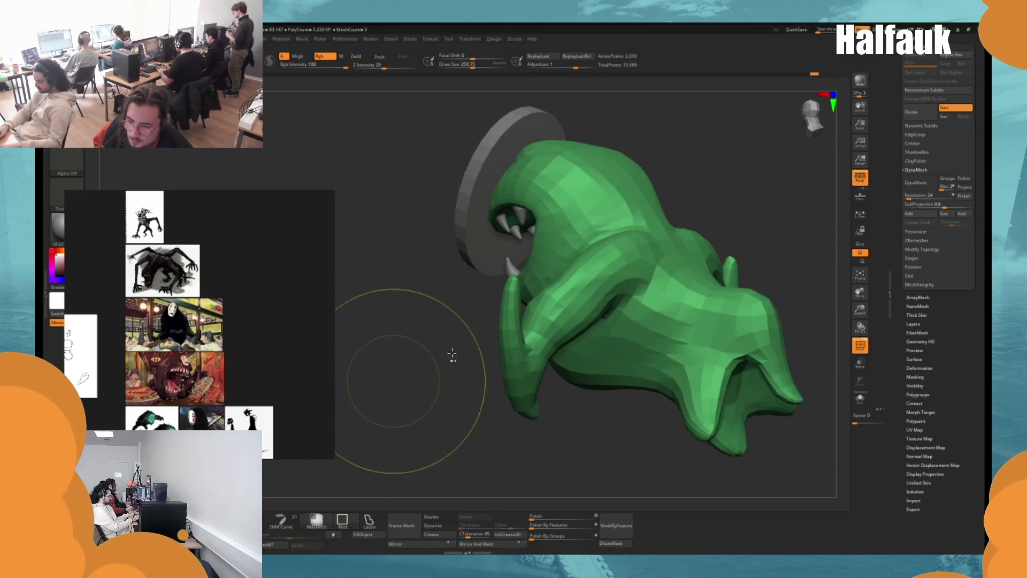
key("ctrl+d")
Lengthen both side horns symmetrically, then subdivide the mesh again.
mouse_move(755, 158)
left_mouse_down()
mouse_move(704, 188)
mouse_move(723, 202)
mouse_move(616, 230)
left_mouse_up()
key("space")
mouse_move(503, 288)
left_mouse_down()
mouse_move(507, 257)
mouse_move(509, 297)
left_mouse_up()
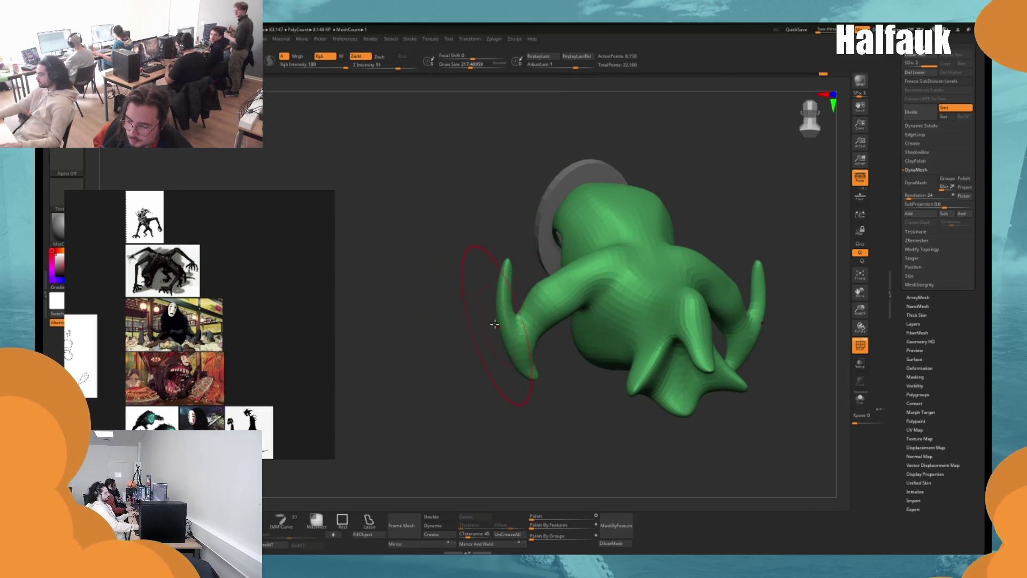
key("ctrl+d")
Filter the brush list to brushes starting with I.
mouse_move(449, 339)
left_mouse_down()
mouse_move(485, 332)
mouse_move(485, 342)
left_mouse_up()
key("space")
key("b")
key("i")
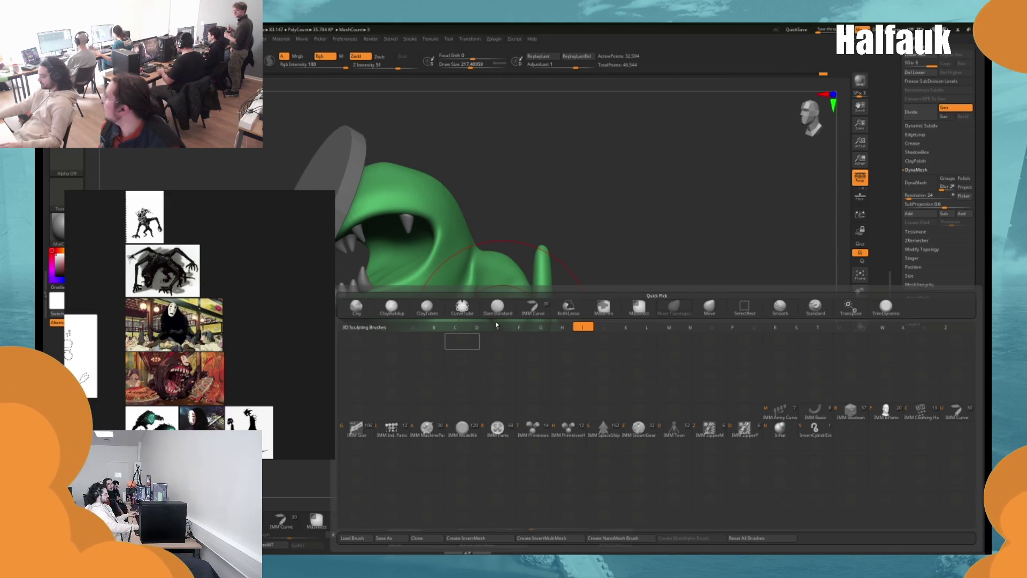
key("n")
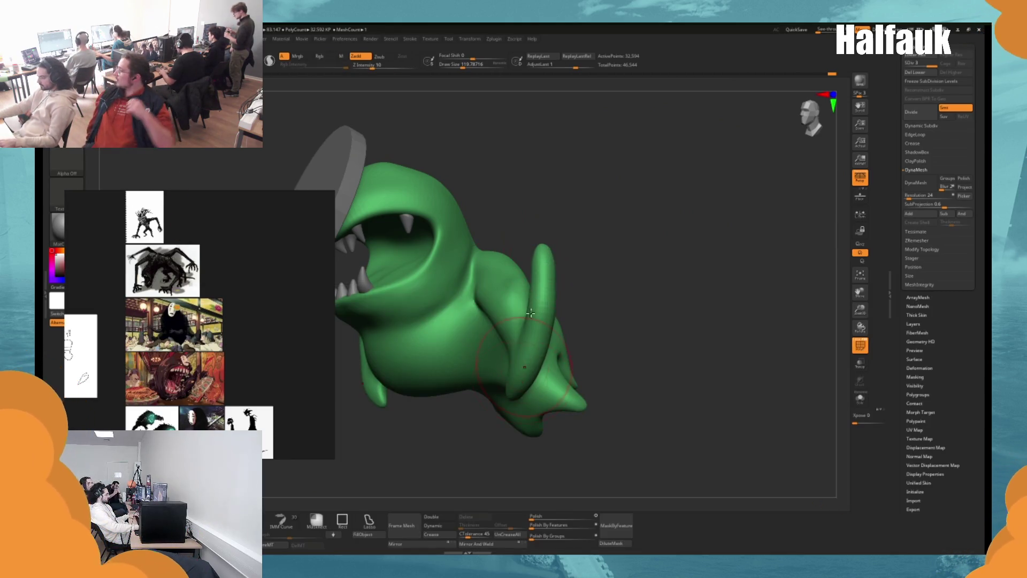
key("space")
key("b")
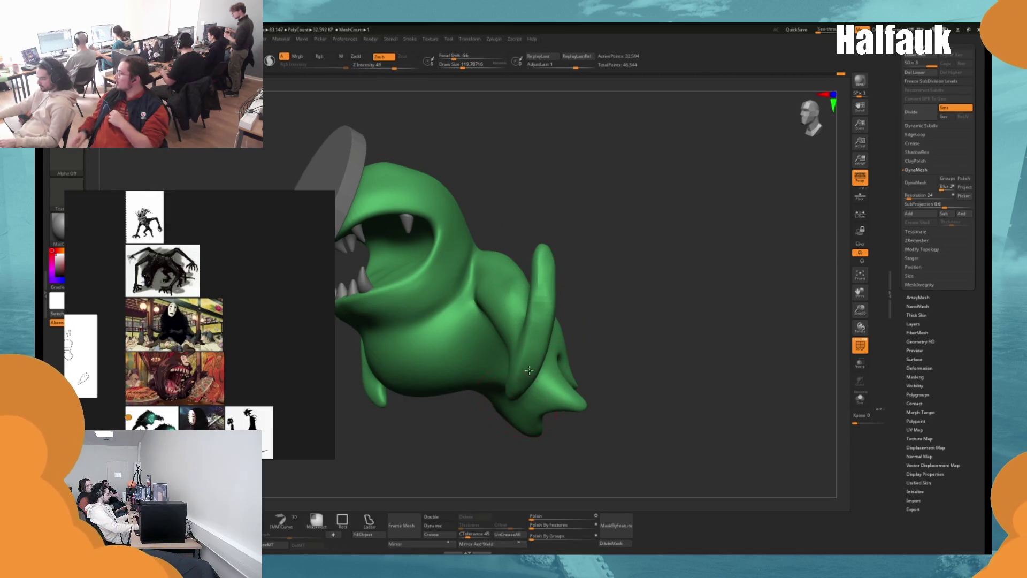
left_click_drag(531, 362, 562, 374)
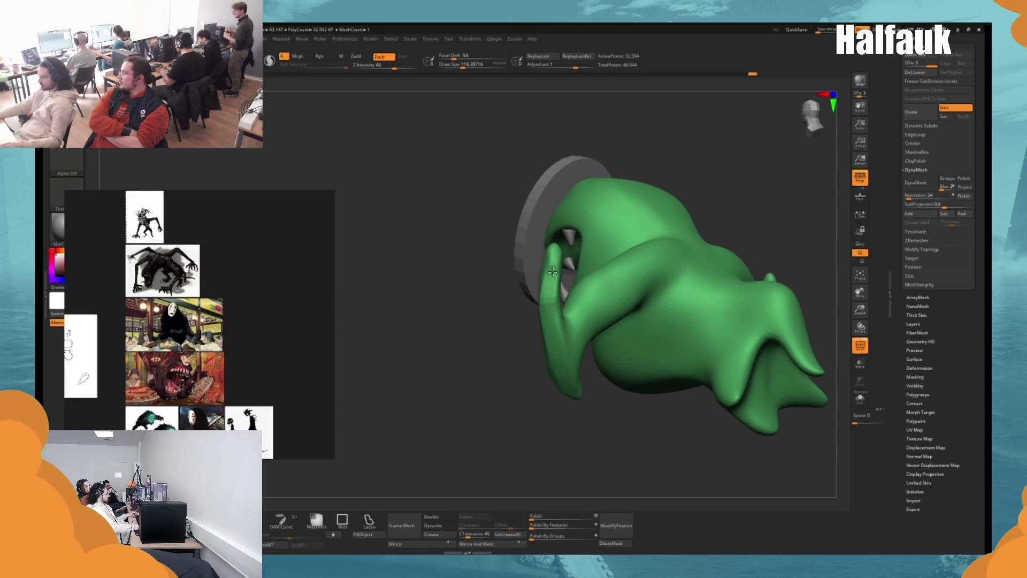
left_click_drag(556, 265, 556, 359)
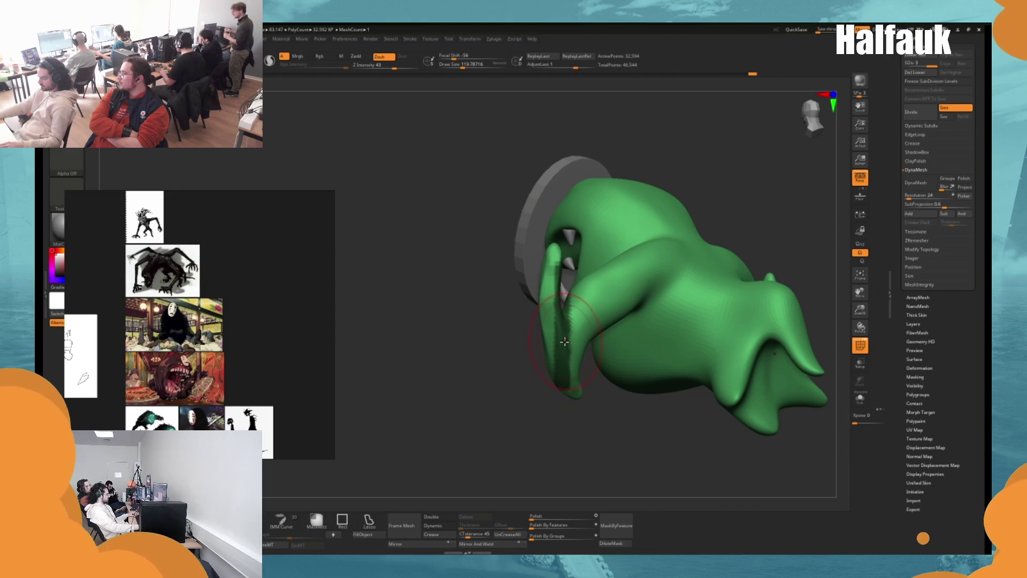
key("ctrl+z")
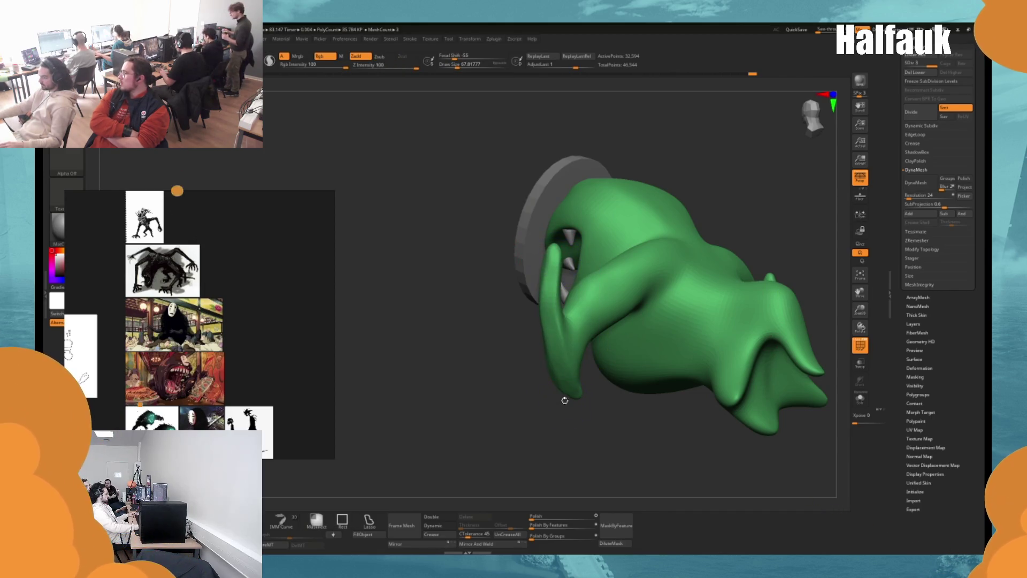
key("space")
key("b")
left_click(545, 288)
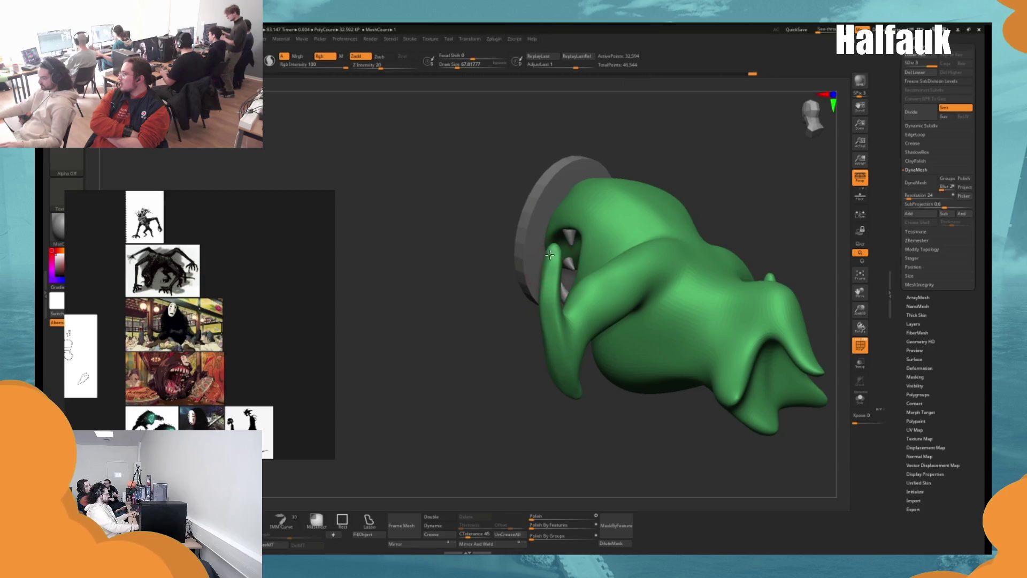
left_click_drag(554, 406, 620, 401)
key("space")
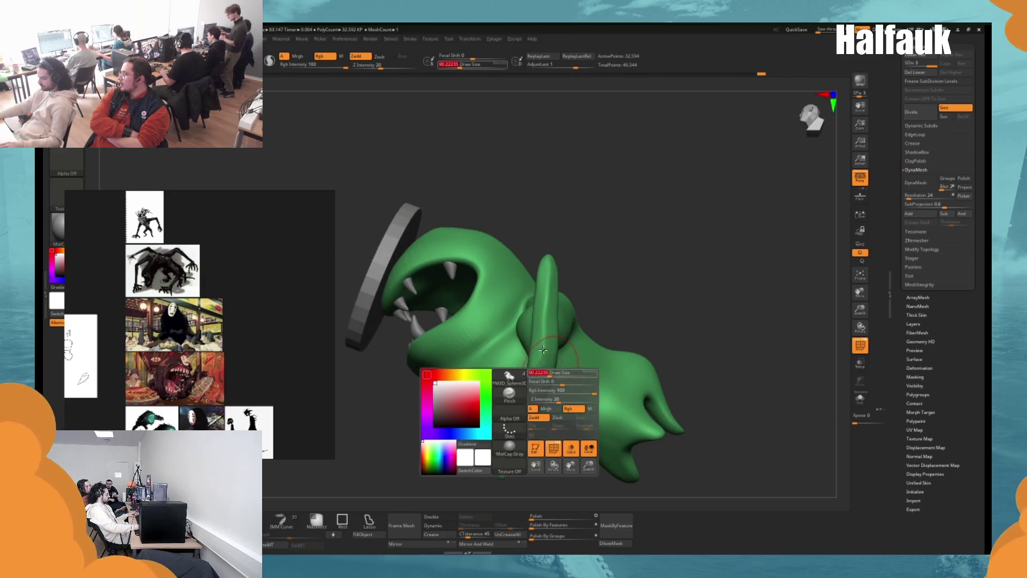
key("space")
left_click_drag(556, 362, 544, 362)
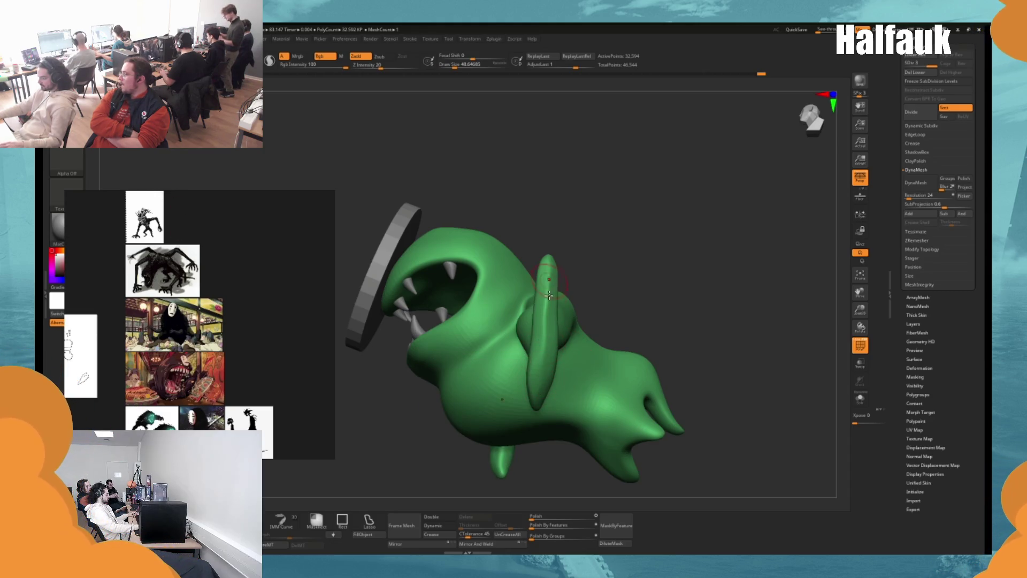
key("b")
key("d")
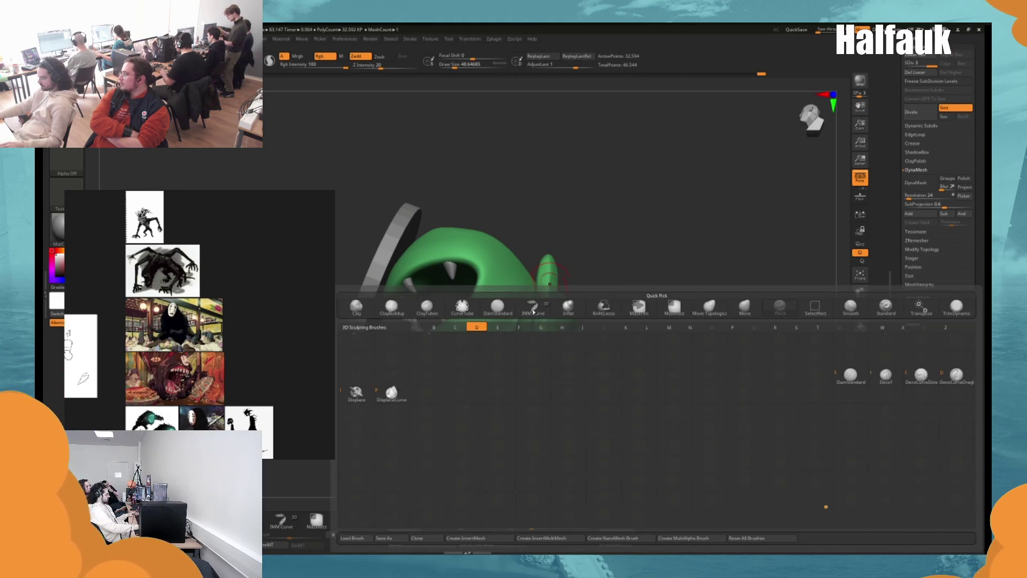
Try carving brushes while viewing the creature from several angles.
key("s")
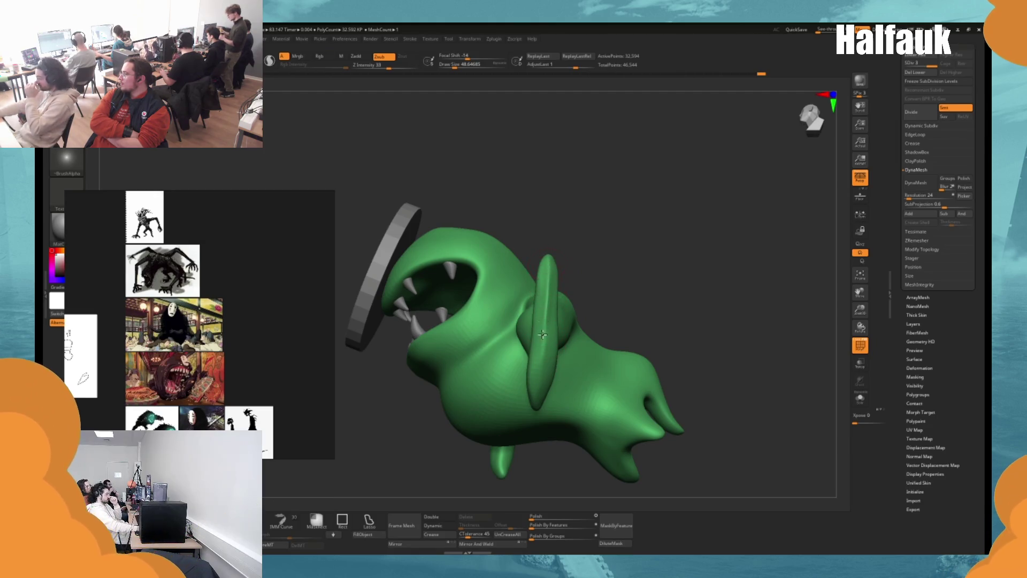
left_click_drag(539, 403, 611, 277)
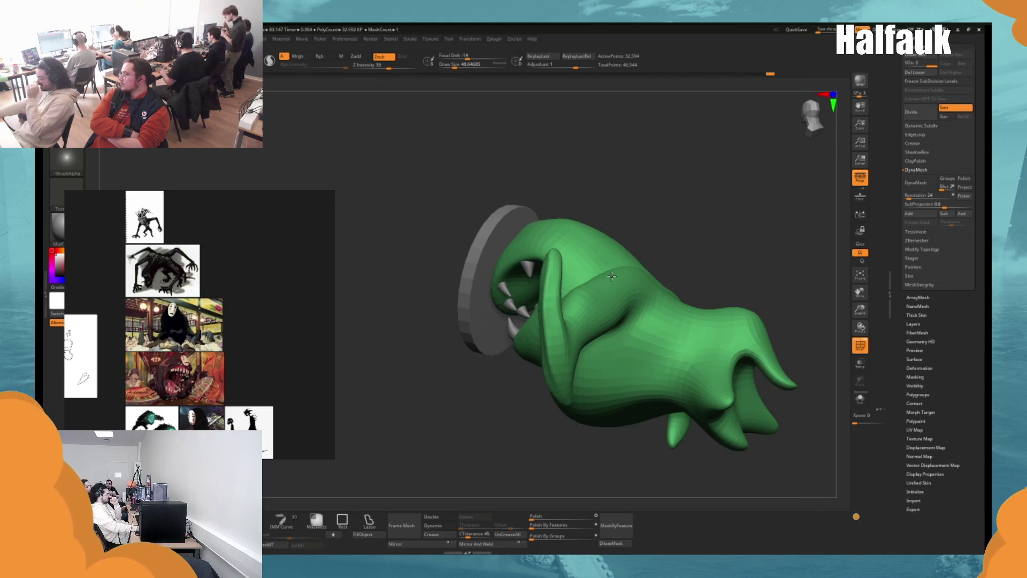
key("shift")
key("d")
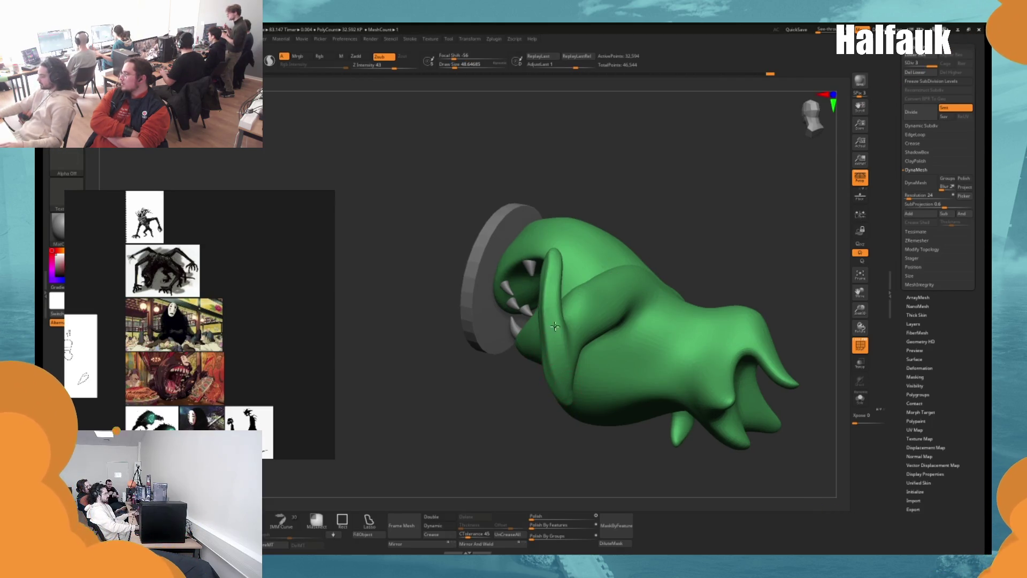
mouse_move(669, 214)
left_mouse_down()
mouse_move(689, 211)
mouse_move(553, 335)
left_mouse_up()
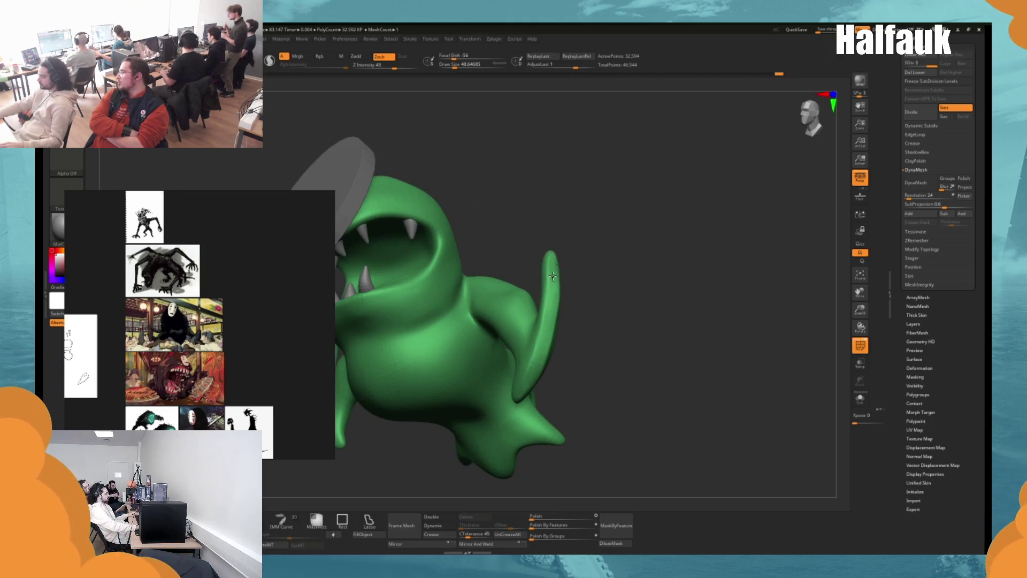
mouse_move(531, 363)
left_mouse_down()
mouse_move(603, 339)
mouse_move(592, 266)
mouse_move(576, 380)
mouse_move(565, 302)
left_mouse_up()
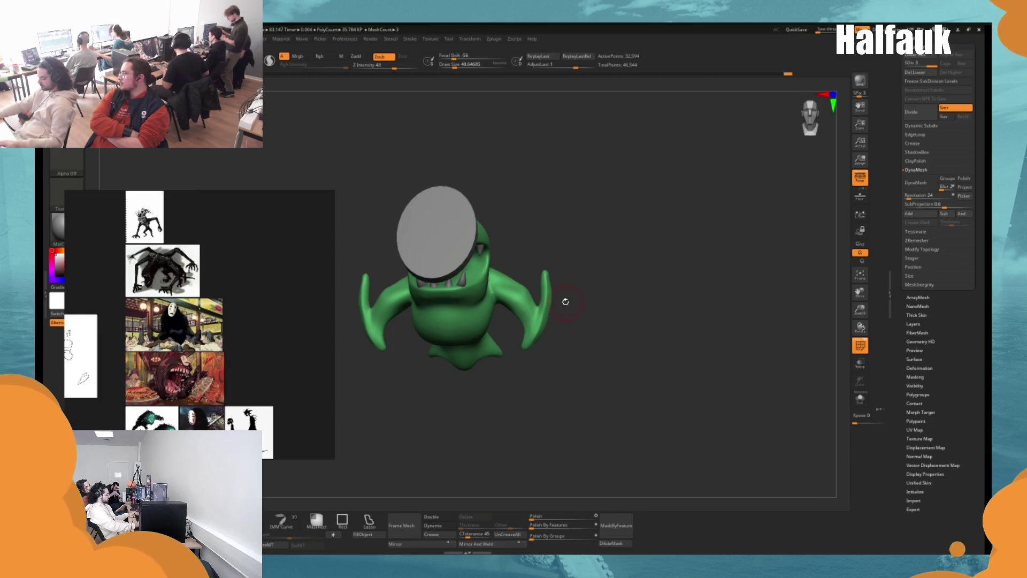
left_click_drag(541, 177, 548, 161)
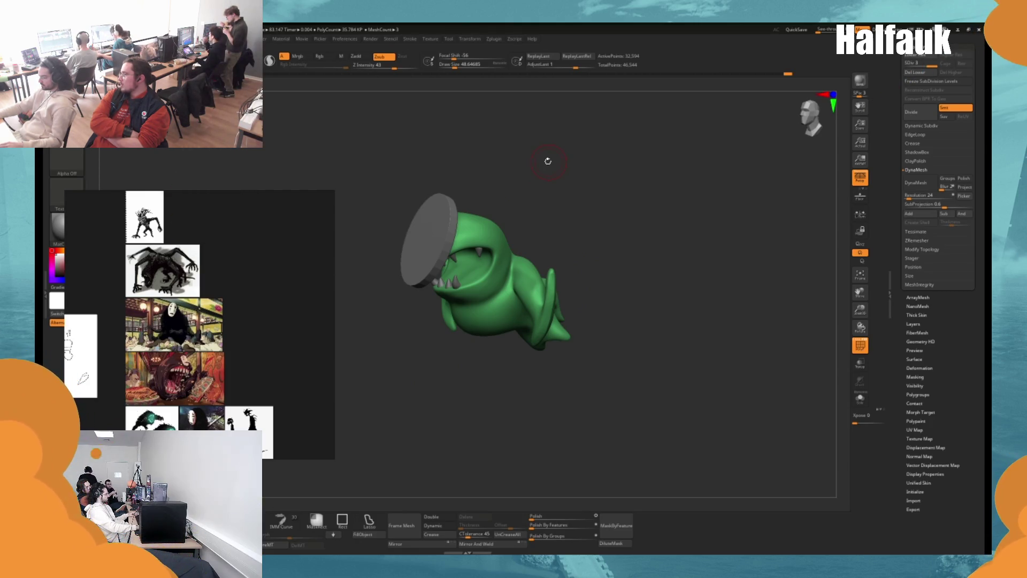
Pick a new brush at size about 35 and delete the lower subdivision levels.
key("b")
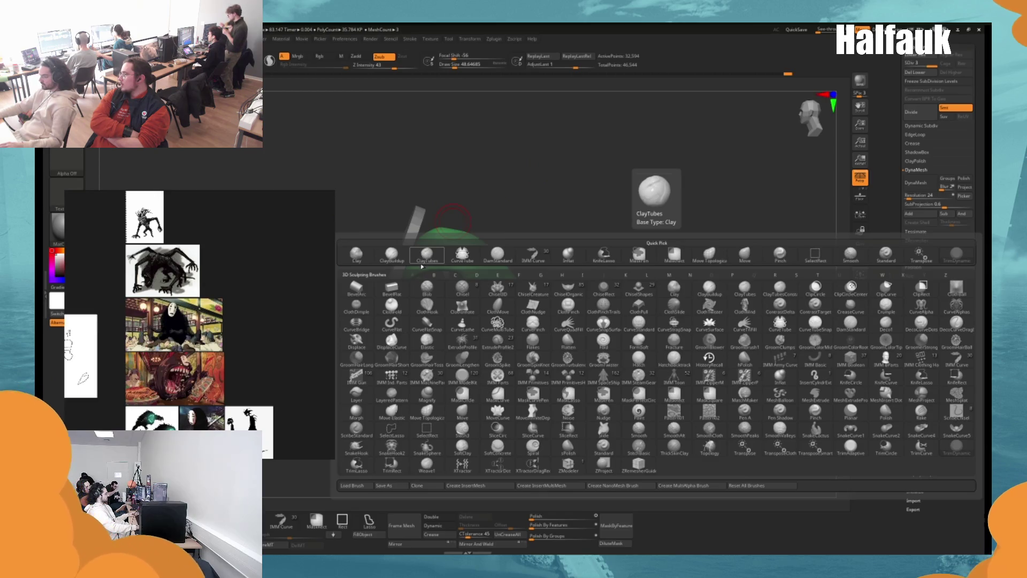
left_click(357, 464)
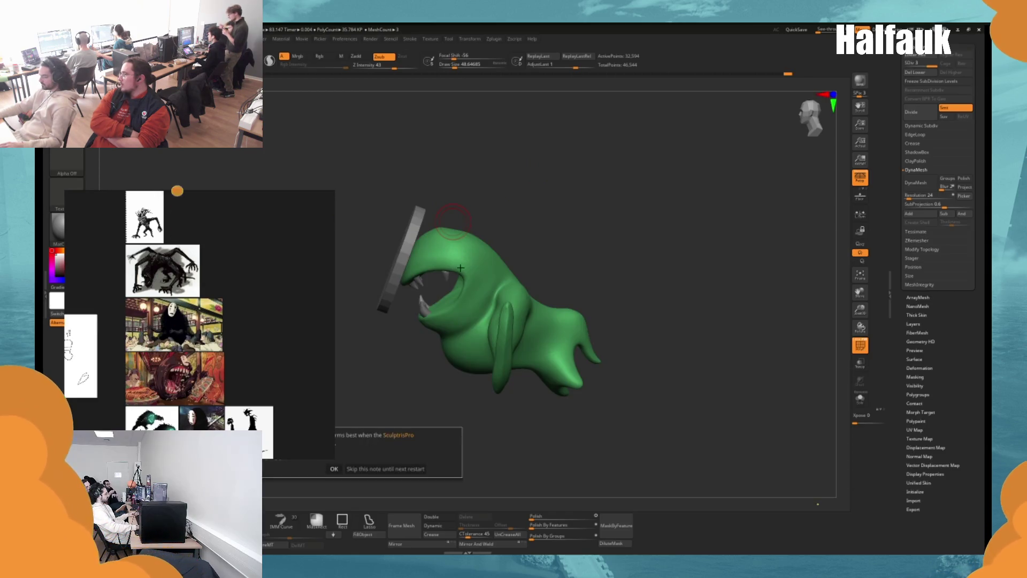
left_click(333, 468)
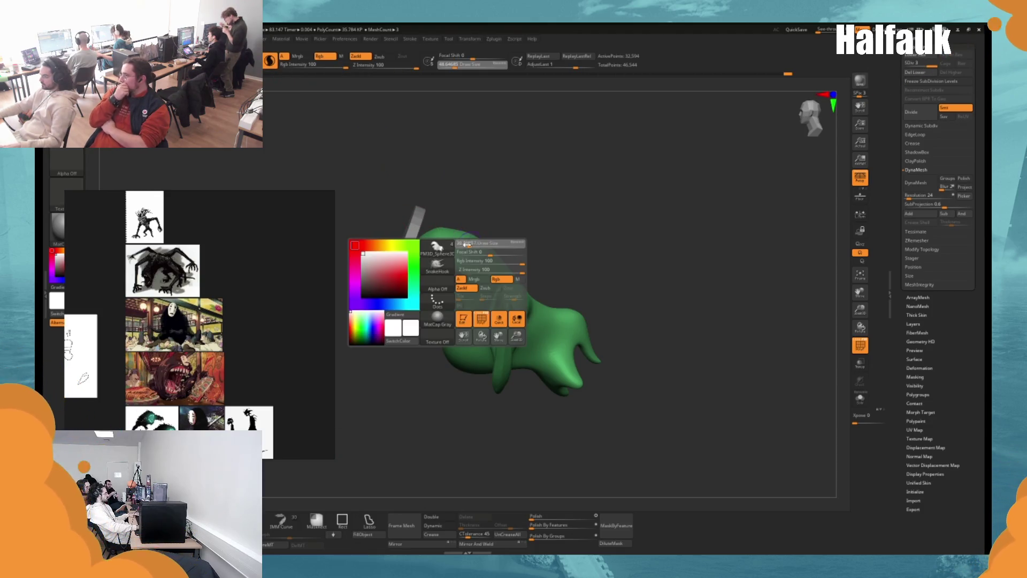
right_click(476, 246)
left_click_drag(476, 246, 467, 246)
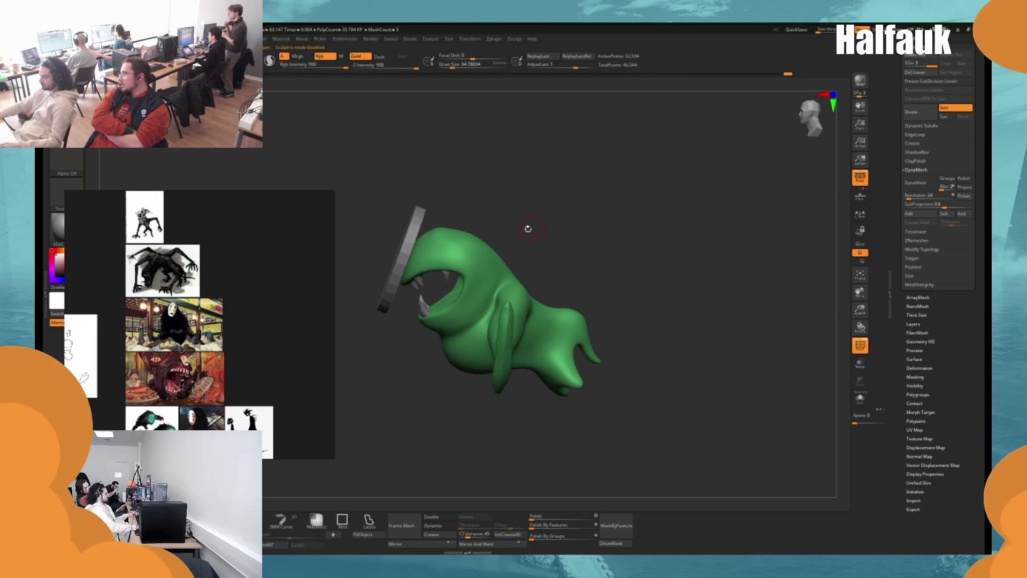
left_click(920, 72)
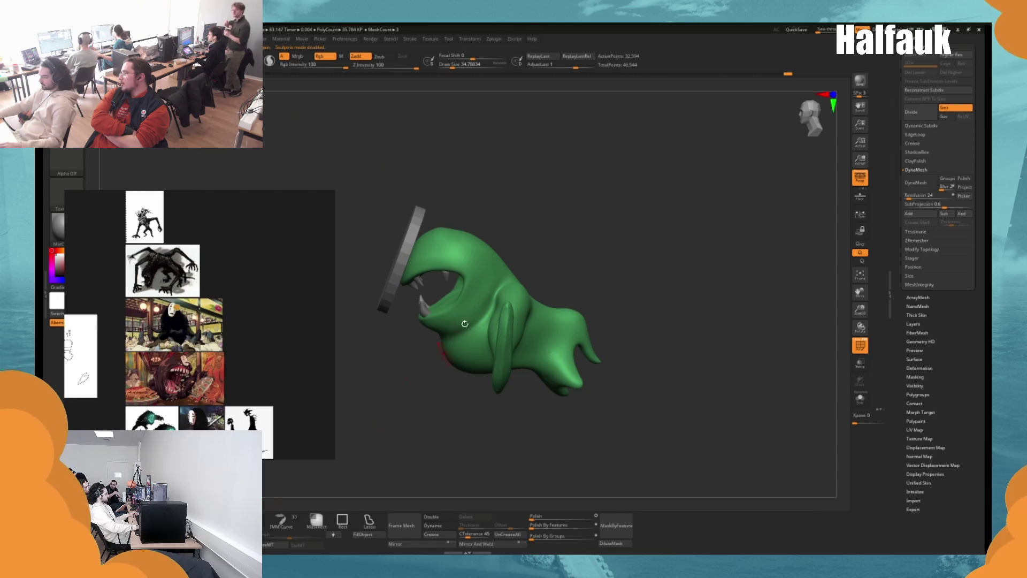
Sculpt trial horns on the head, then undo them so it stays hornless.
left_click_drag(471, 244, 498, 224)
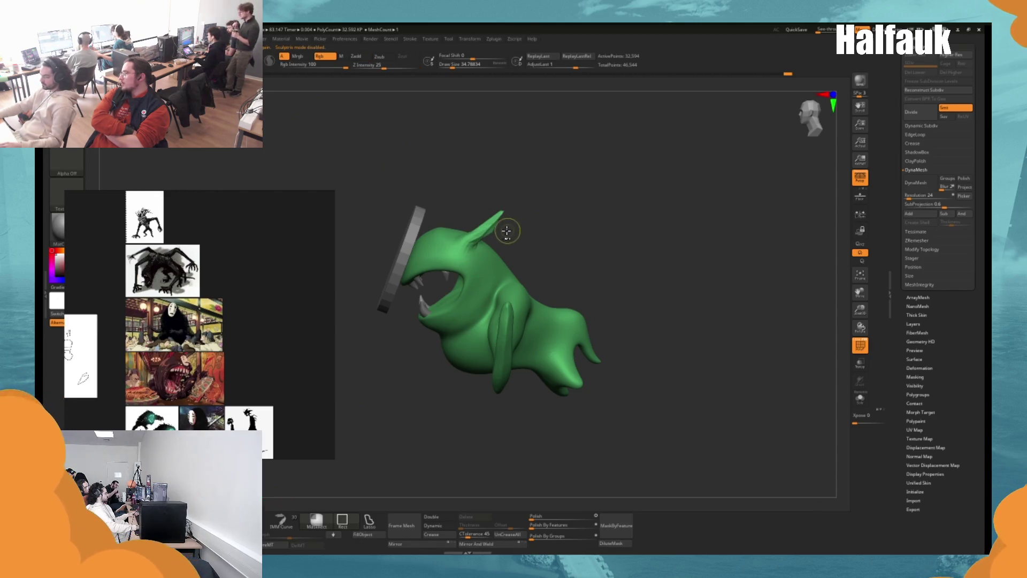
key("ctrl+z")
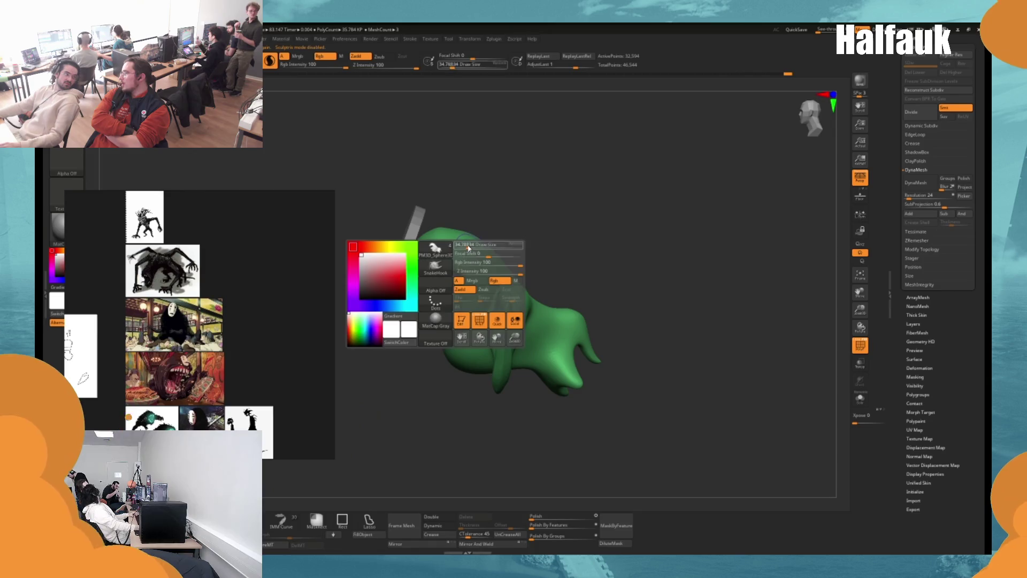
mouse_move(474, 247)
left_mouse_down()
mouse_move(510, 213)
mouse_move(544, 205)
left_mouse_up()
key("ctrl+z")
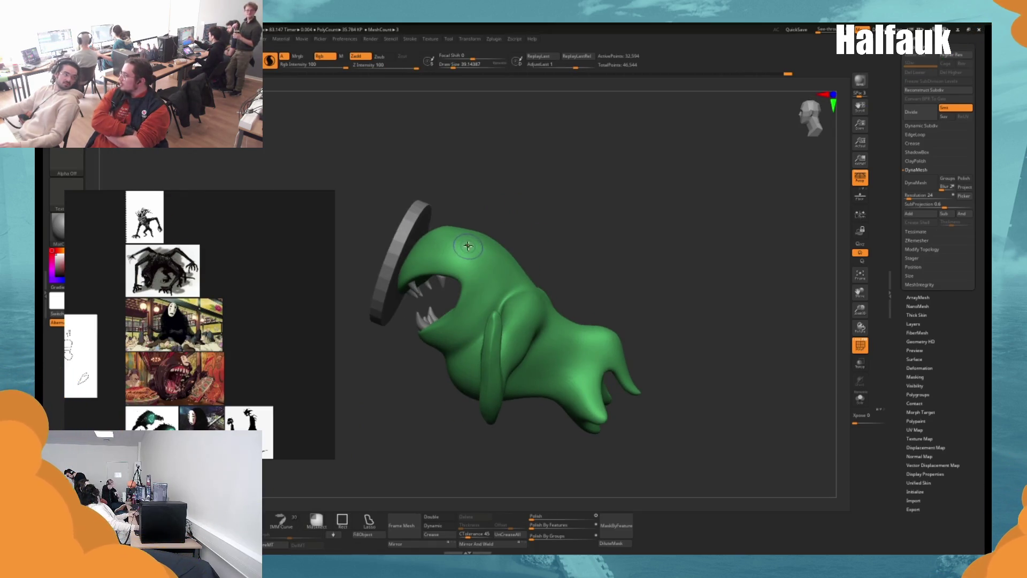
left_click_drag(468, 246, 500, 209)
mouse_move(560, 236)
left_mouse_down()
mouse_move(471, 268)
mouse_move(452, 198)
left_mouse_up()
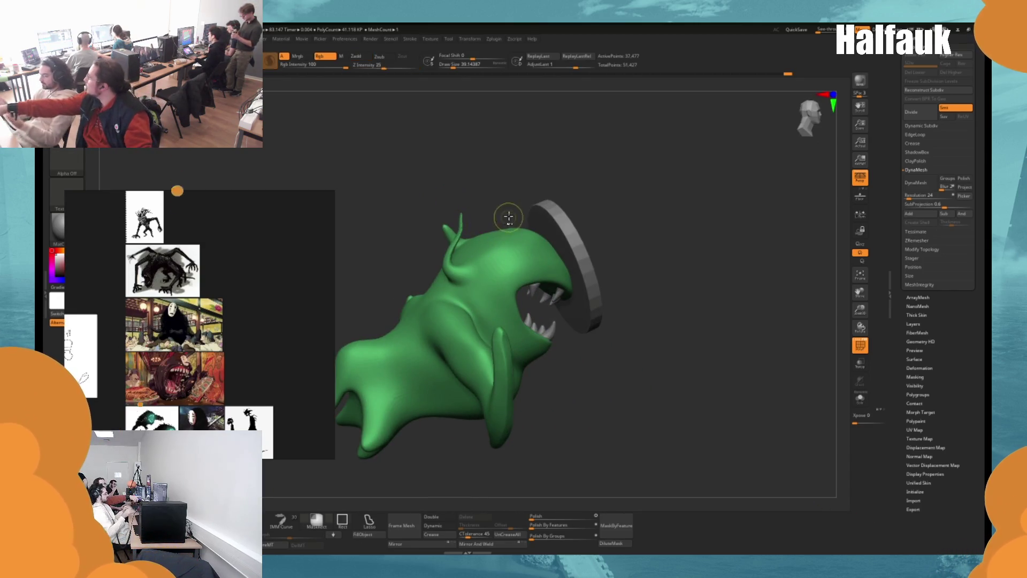
left_click_drag(509, 217, 471, 247)
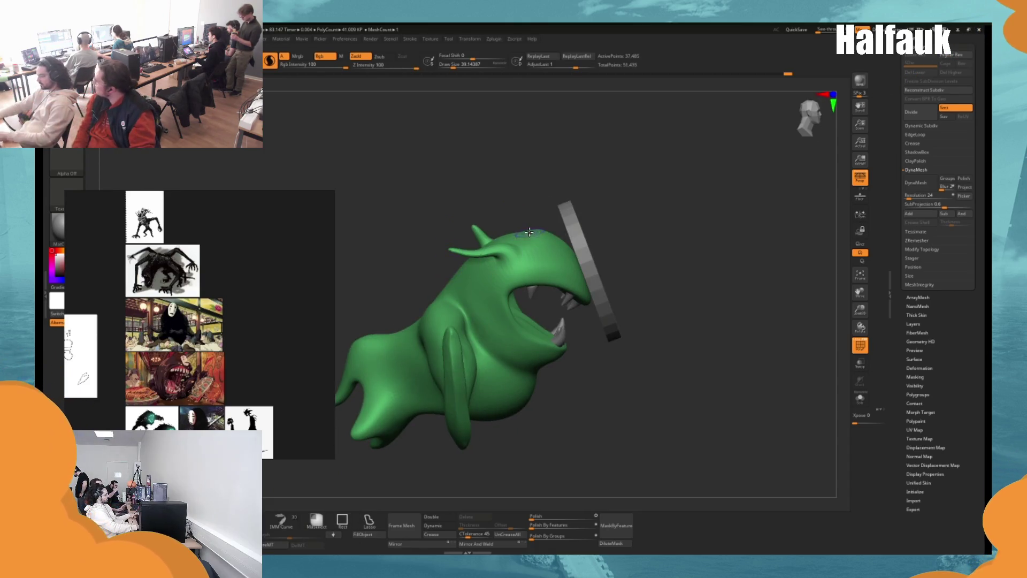
left_click_drag(530, 232, 524, 213)
left_click_drag(631, 172, 477, 183)
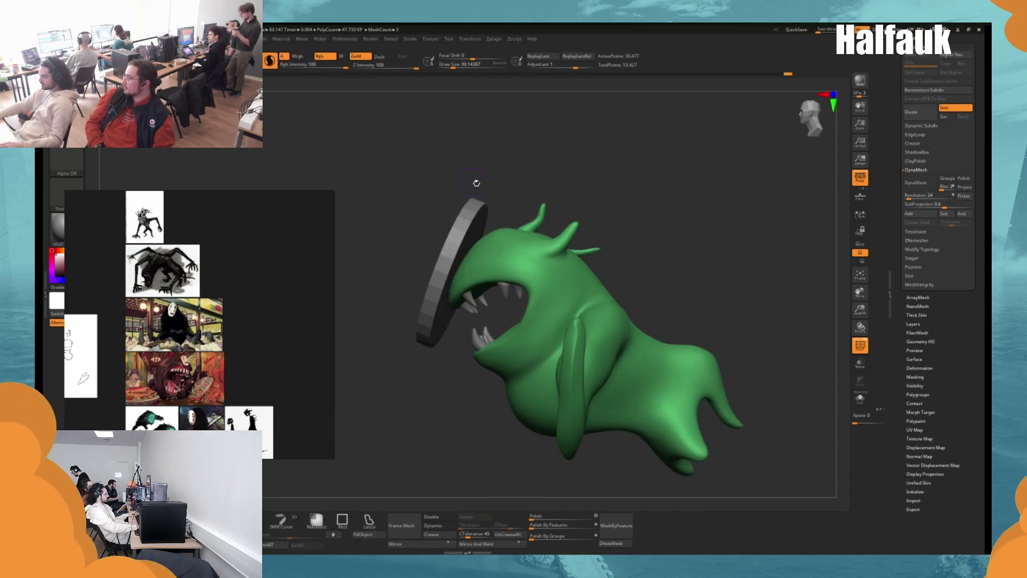
key("ctrl+z")
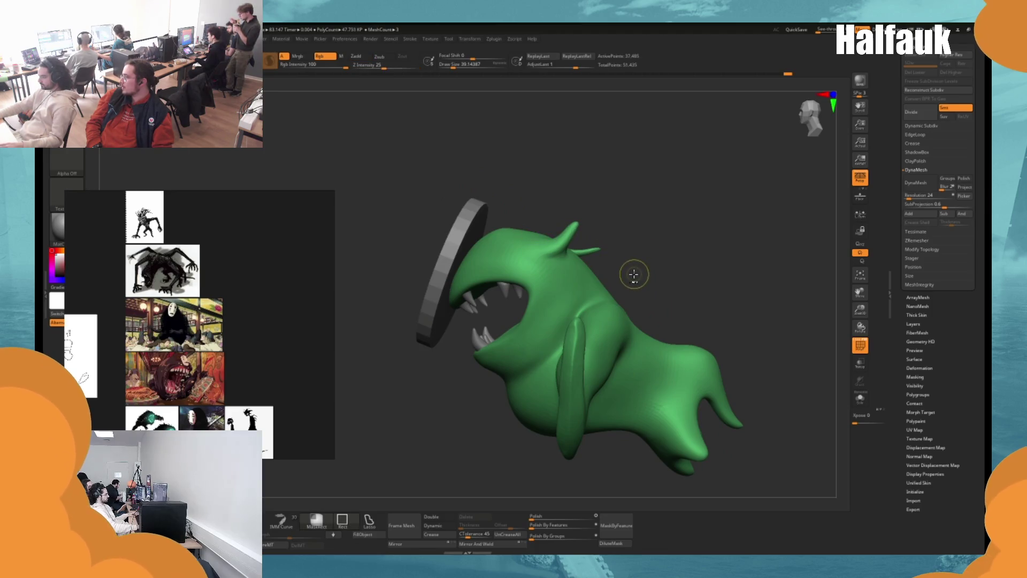
key("ctrl+z")
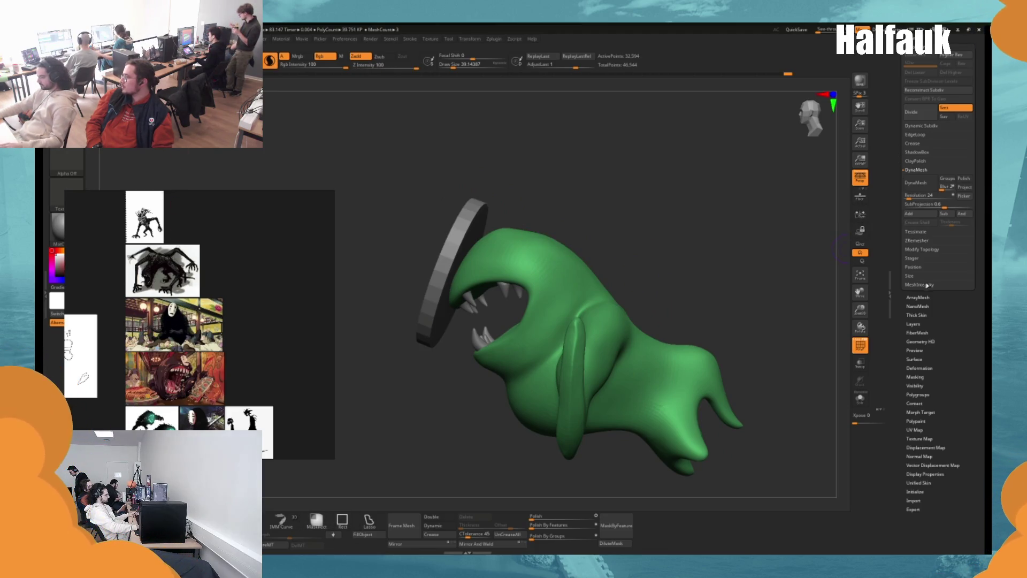
left_click(915, 324)
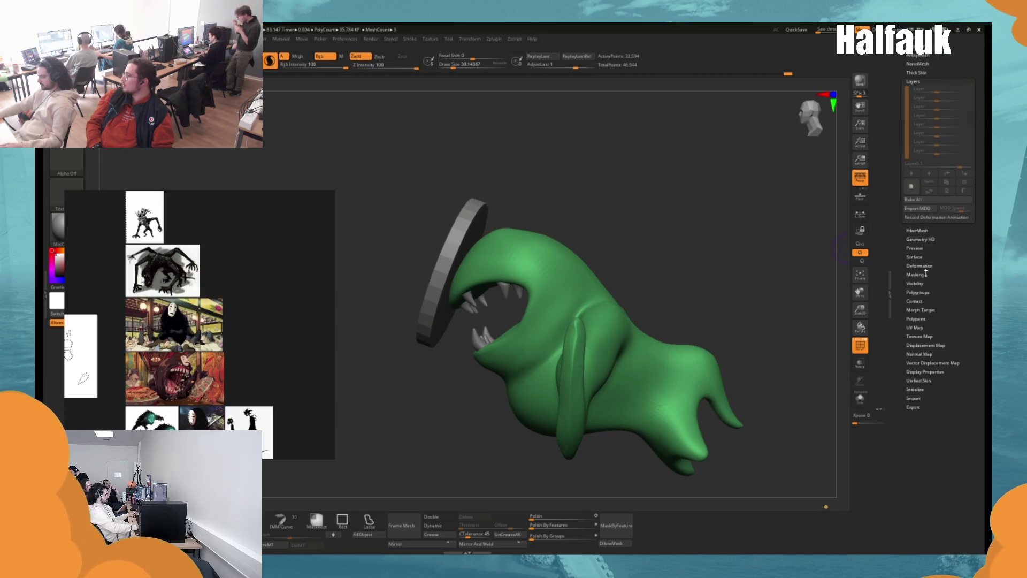
left_click(911, 186)
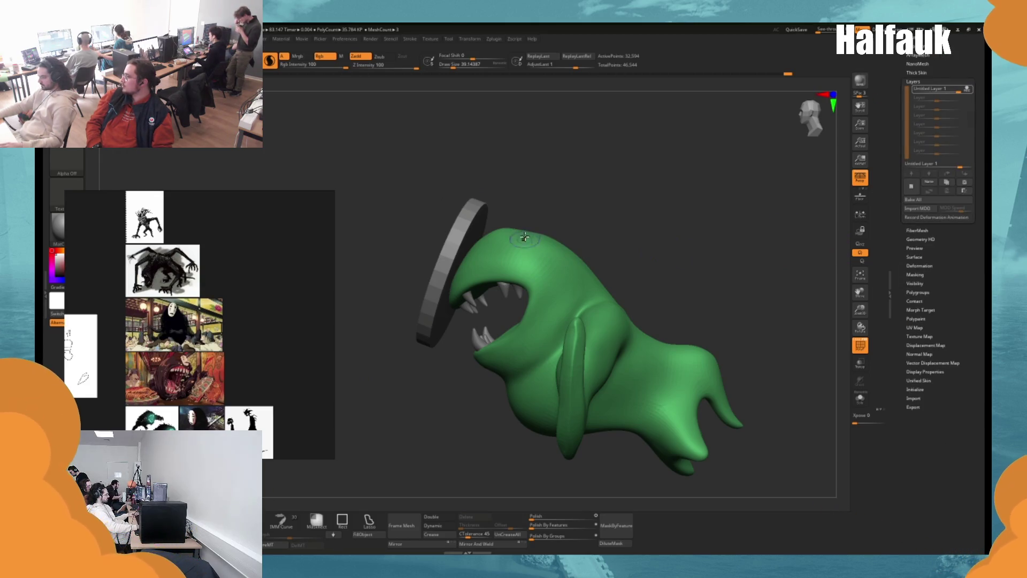
left_click_drag(509, 242, 553, 193)
key("ctrl+z")
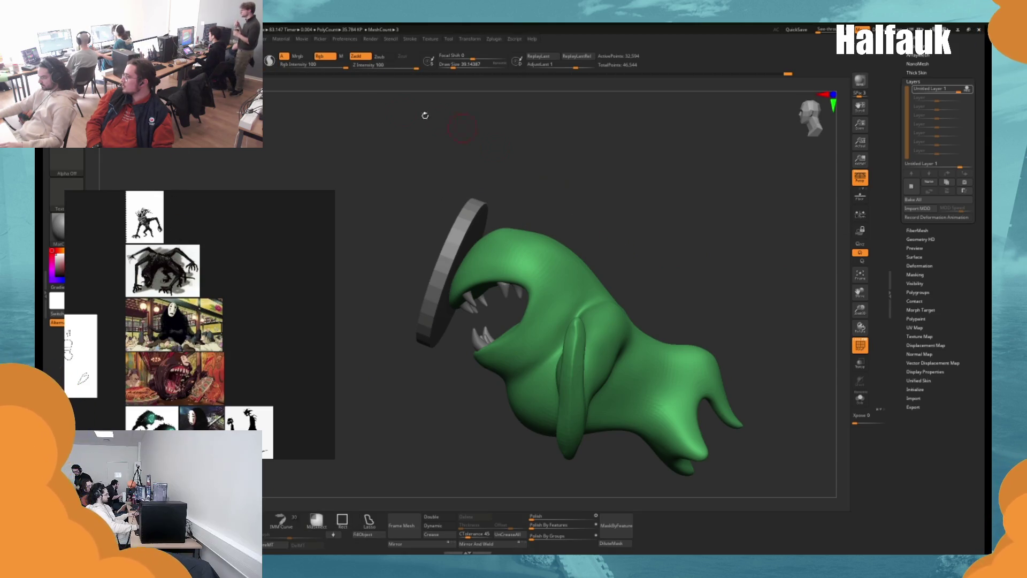
key("b")
key("s")
key("h")
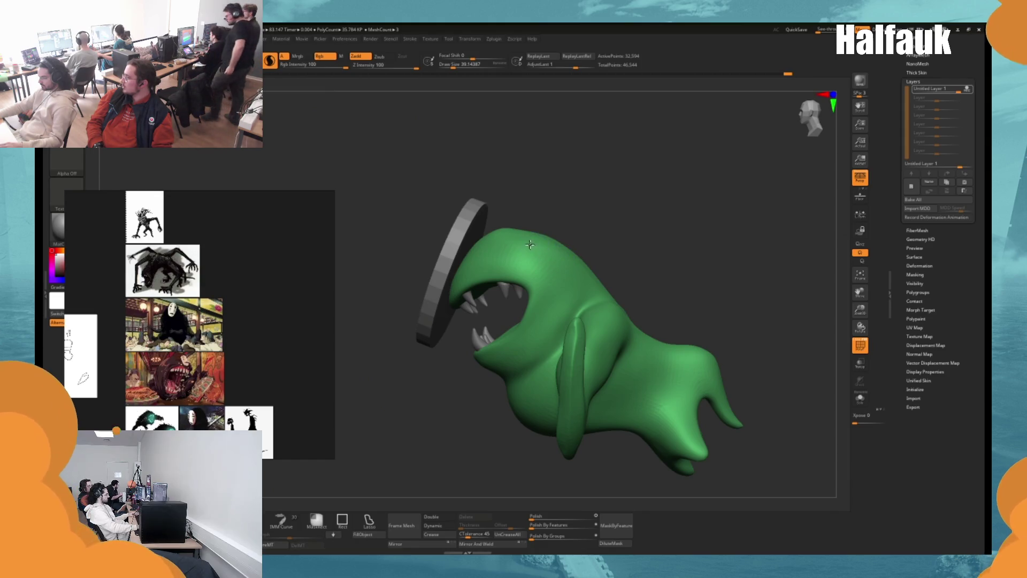
left_click_drag(530, 245, 578, 209)
key("ctrl+z")
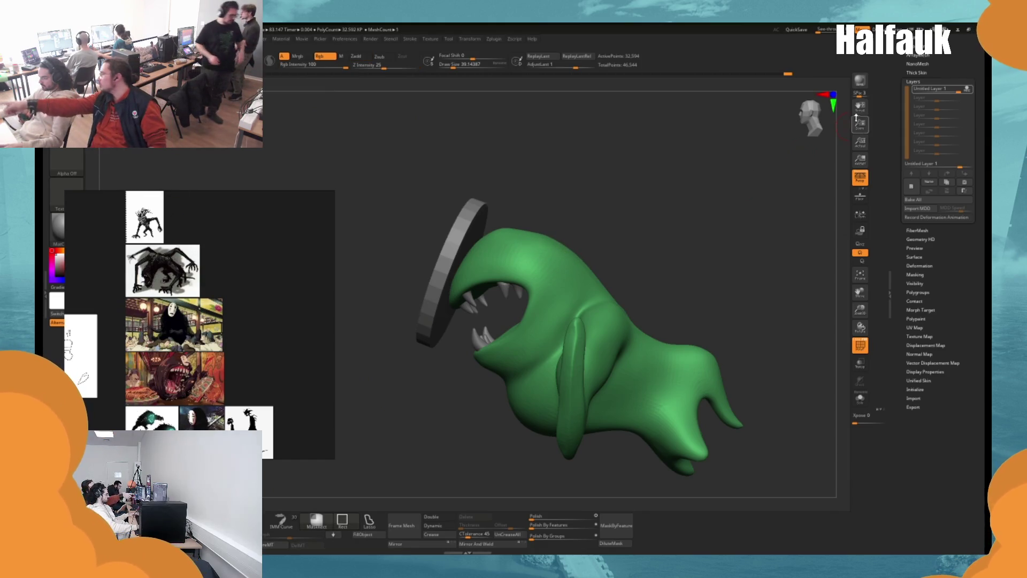
key("ctrl+z")
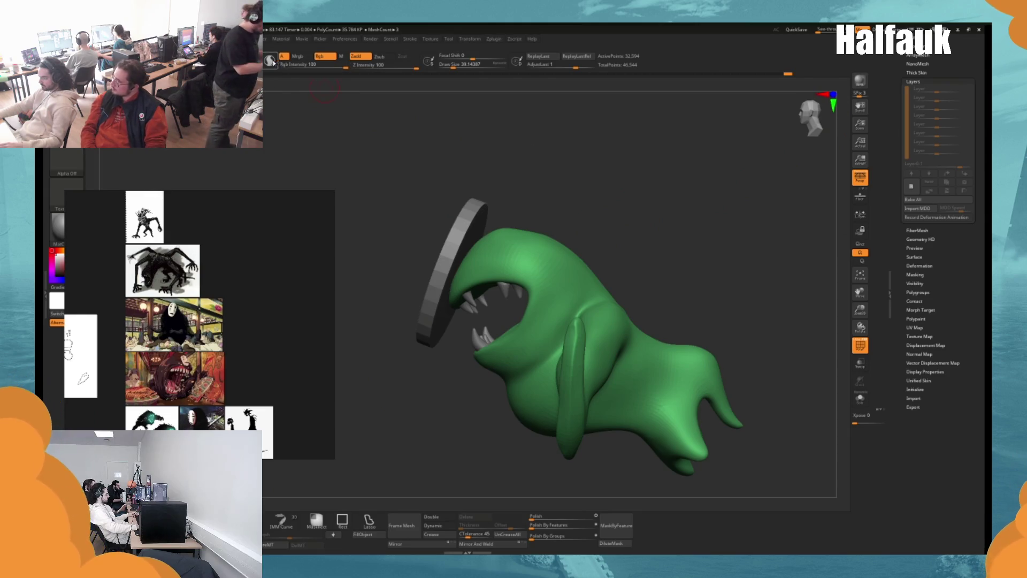
left_click_drag(525, 222, 581, 200)
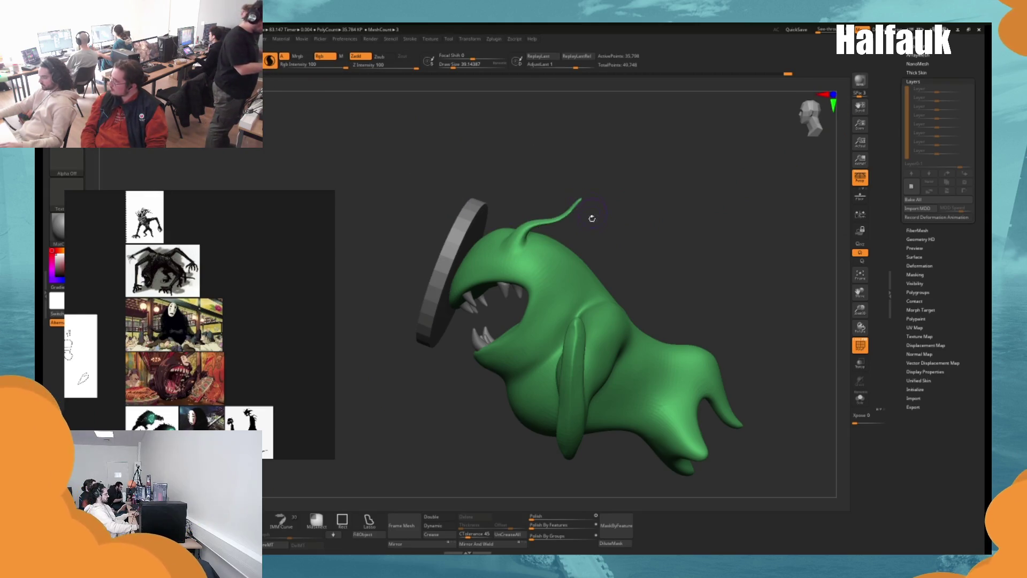
key("ctrl+z")
key("space")
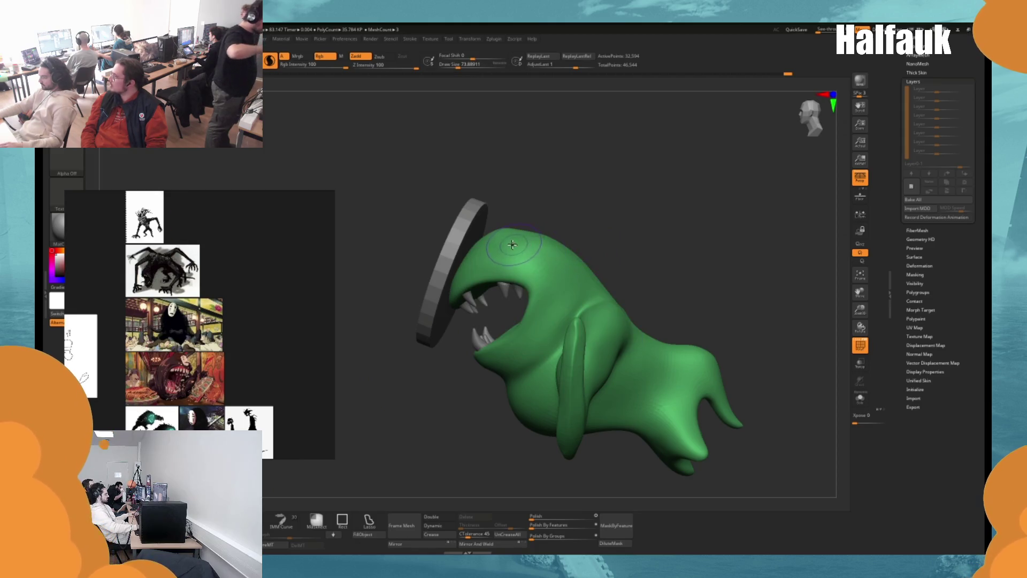
key("space")
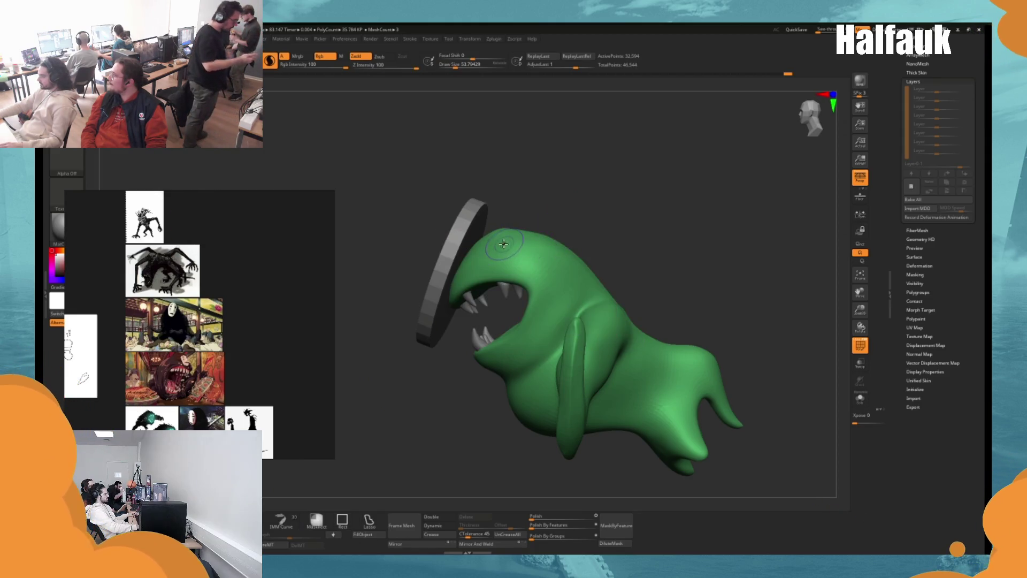
left_click_drag(522, 238, 530, 221)
mouse_move(605, 223)
left_mouse_down()
mouse_move(540, 225)
mouse_move(481, 256)
mouse_move(460, 232)
left_mouse_up()
left_click_drag(517, 212, 523, 208)
mouse_move(517, 248)
left_mouse_down()
mouse_move(511, 230)
mouse_move(471, 210)
left_mouse_up()
left_click_drag(448, 305, 449, 280)
mouse_move(449, 232)
left_mouse_down()
mouse_move(500, 222)
mouse_move(482, 245)
mouse_move(579, 227)
left_mouse_up()
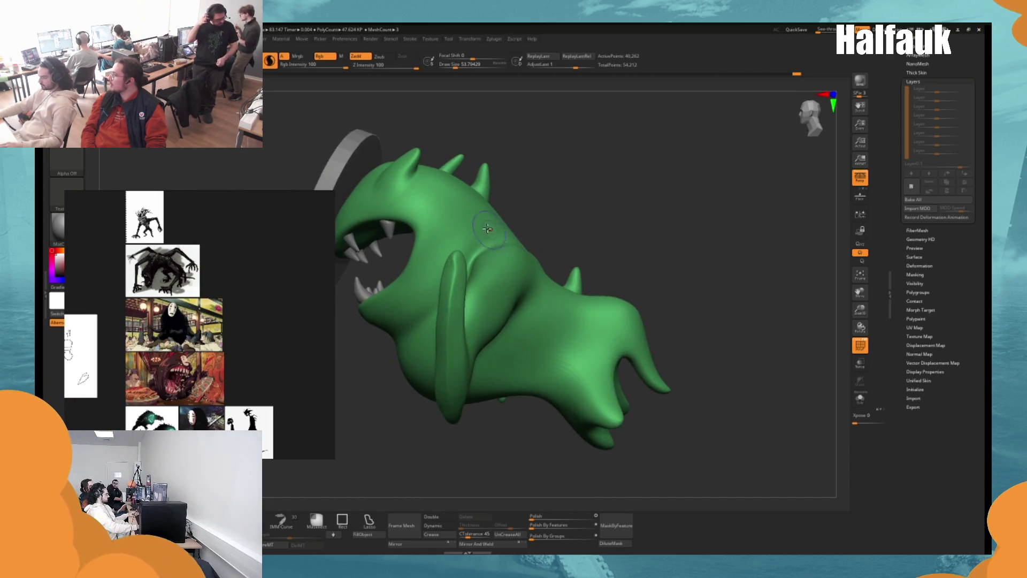
mouse_move(486, 229)
left_mouse_down()
mouse_move(631, 199)
mouse_move(512, 217)
left_mouse_up()
mouse_move(445, 155)
left_mouse_down()
mouse_move(494, 189)
mouse_move(486, 122)
mouse_move(505, 120)
mouse_move(490, 116)
left_mouse_up()
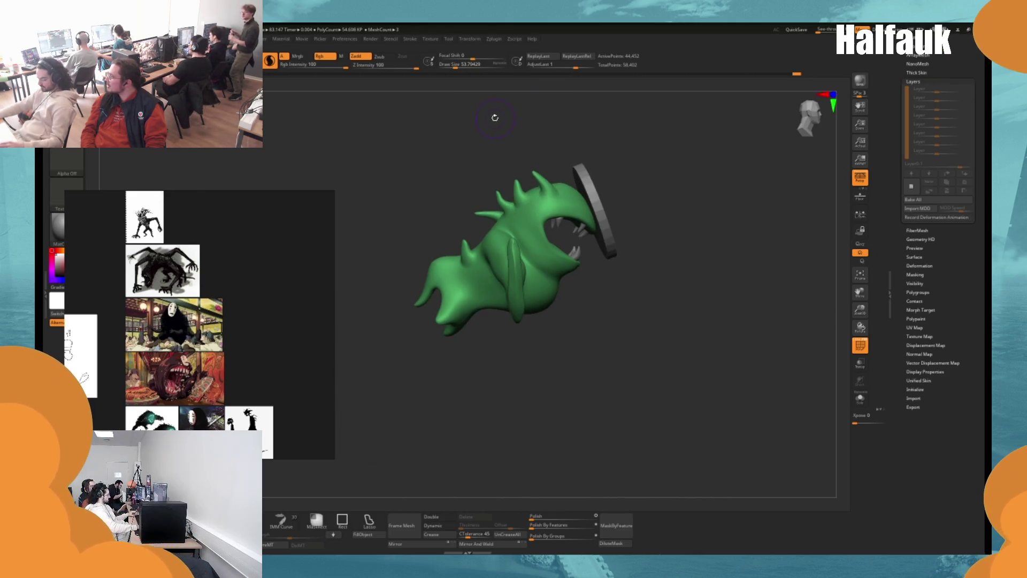
left_click_drag(492, 115, 522, 155)
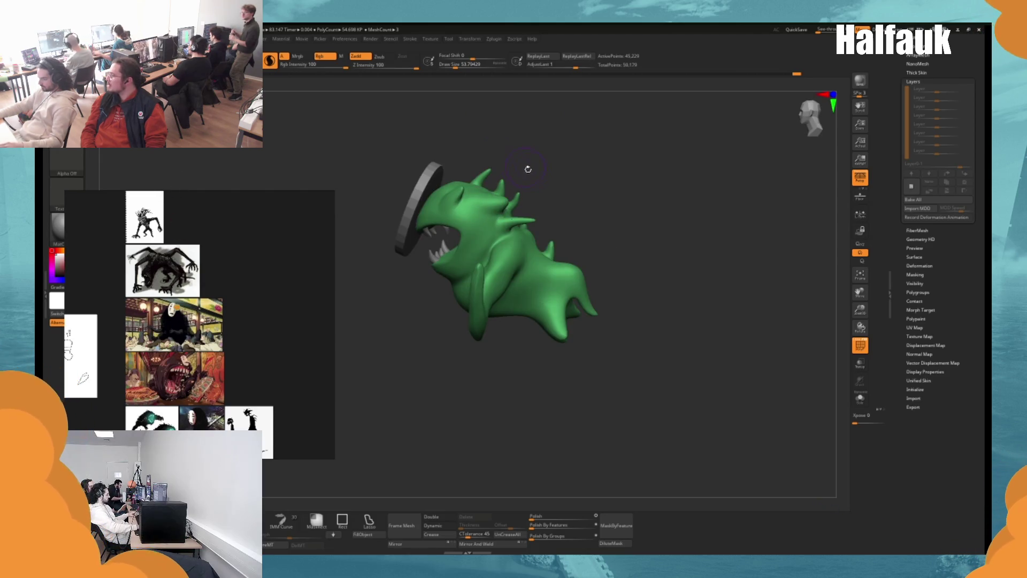
key("ctrl+z")
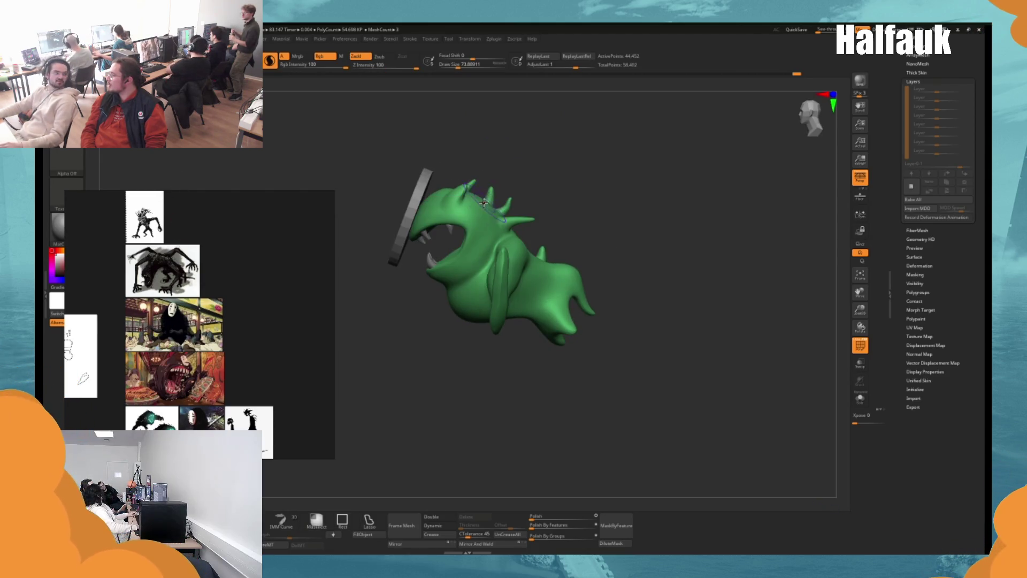
key("ctrl+z")
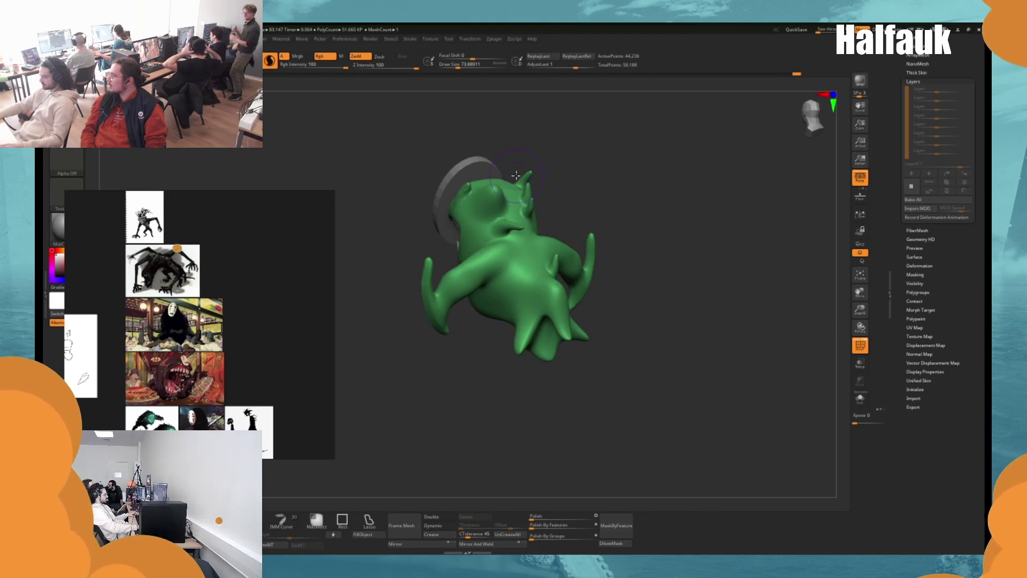
key("ctrl+shift+z")
key("ctrl+shift+z")
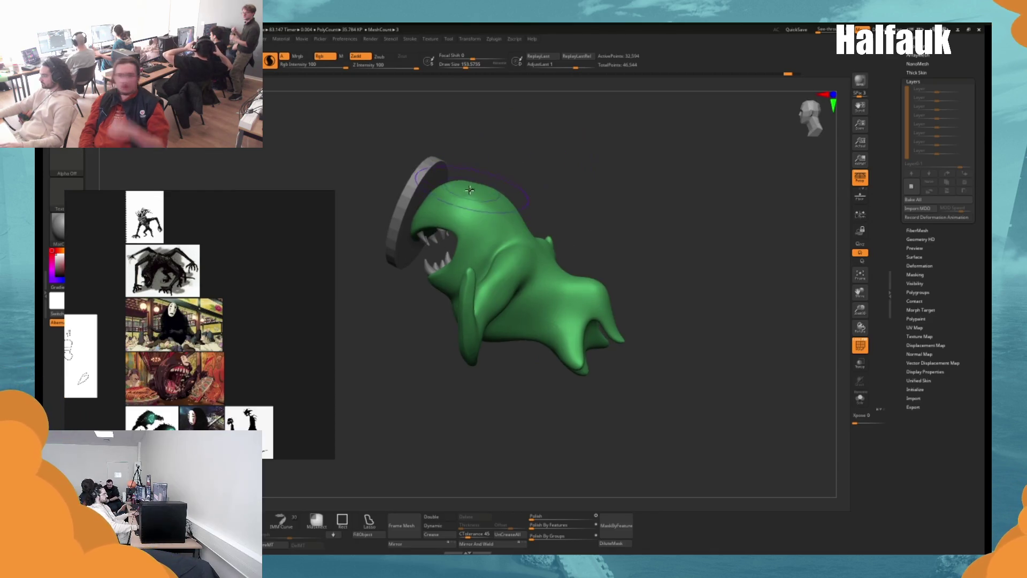
Build a rounded dome on the head with ZAdd at Z Intensity 100.
key("space")
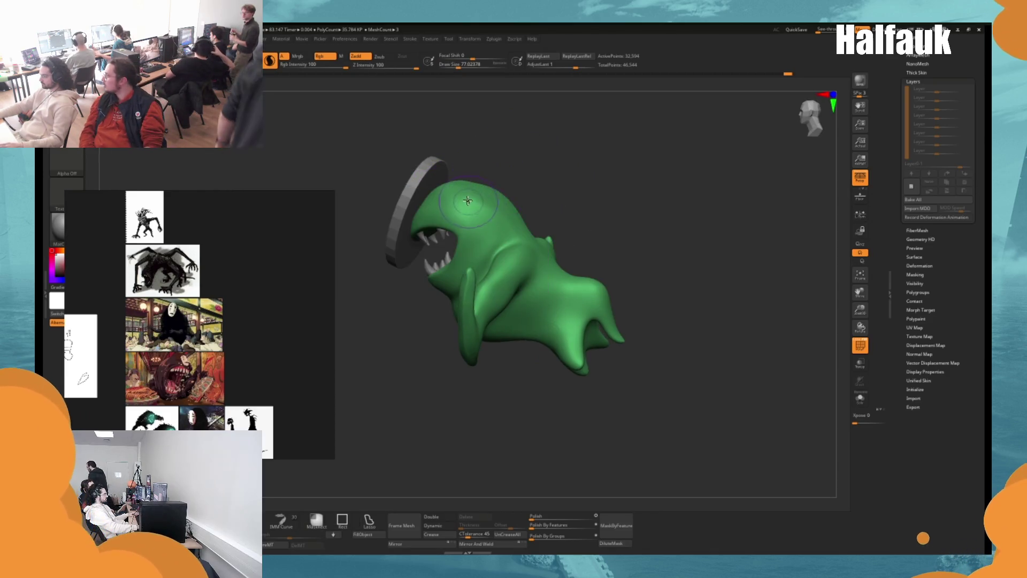
left_click_drag(492, 185, 542, 170)
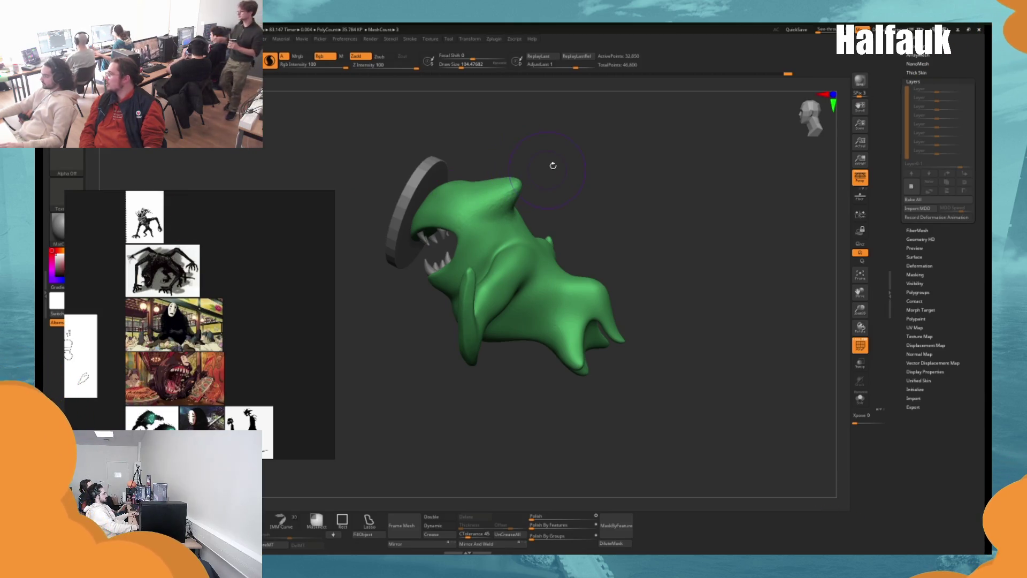
key("ctrl+z")
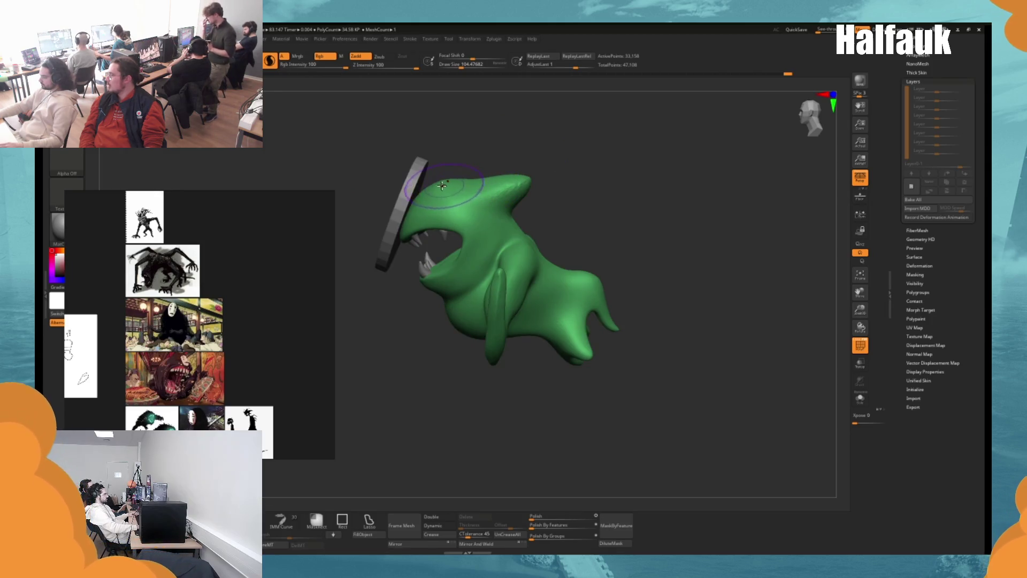
mouse_move(437, 183)
left_mouse_down()
mouse_move(513, 166)
mouse_move(474, 188)
mouse_move(514, 175)
mouse_move(522, 208)
left_mouse_up()
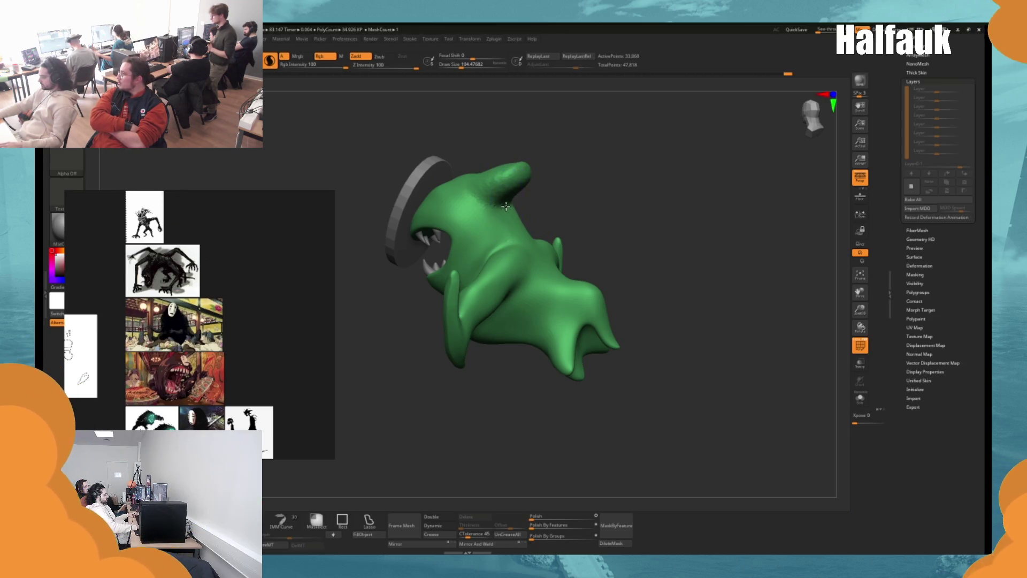
key("space")
Undo the pointed head tip back to the rounded dome and switch to the Move brush.
key("b")
key("m")
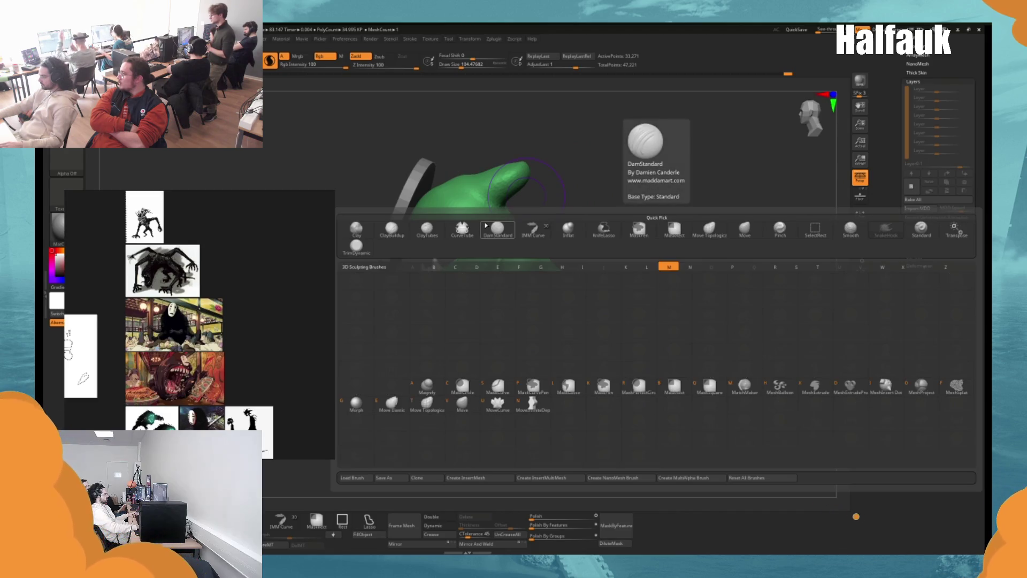
left_click(488, 226)
key("space")
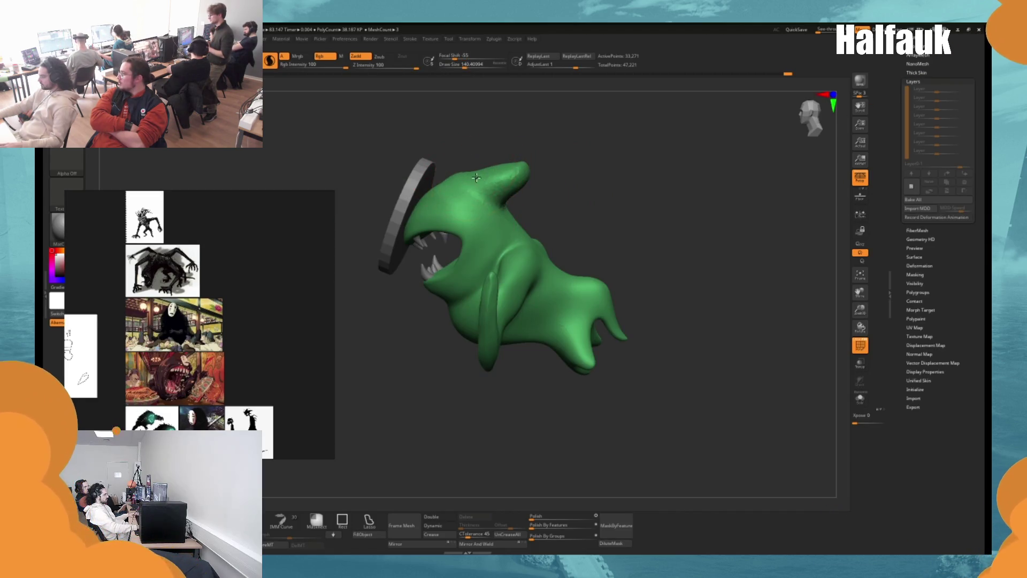
key("ctrl+z")
key("space")
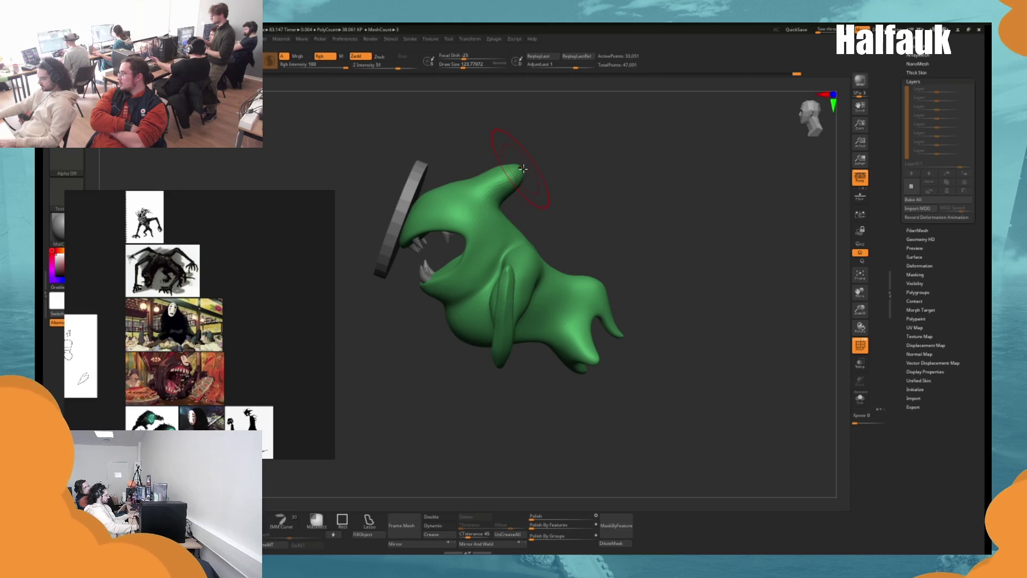
key("space")
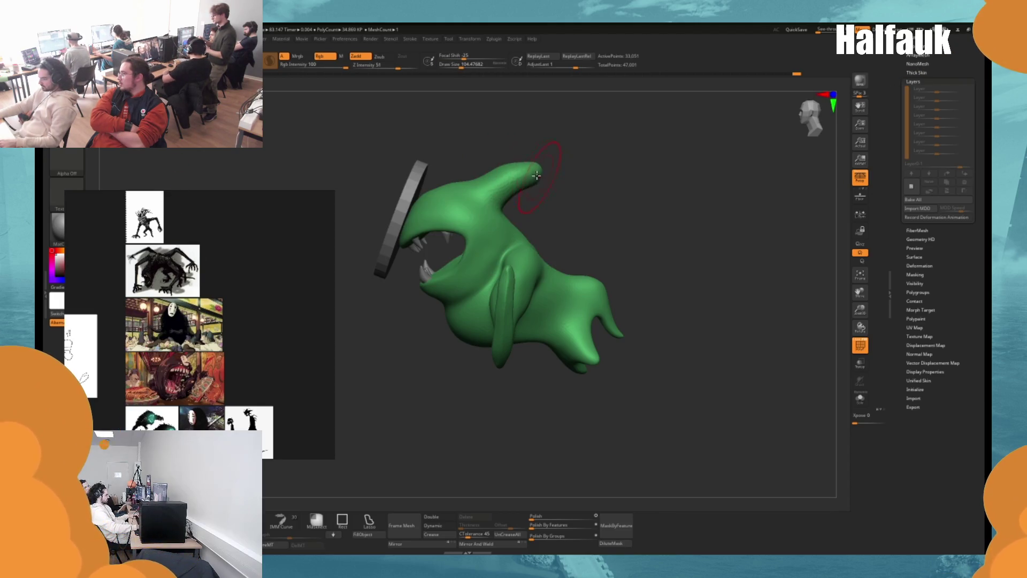
key("ctrl+z")
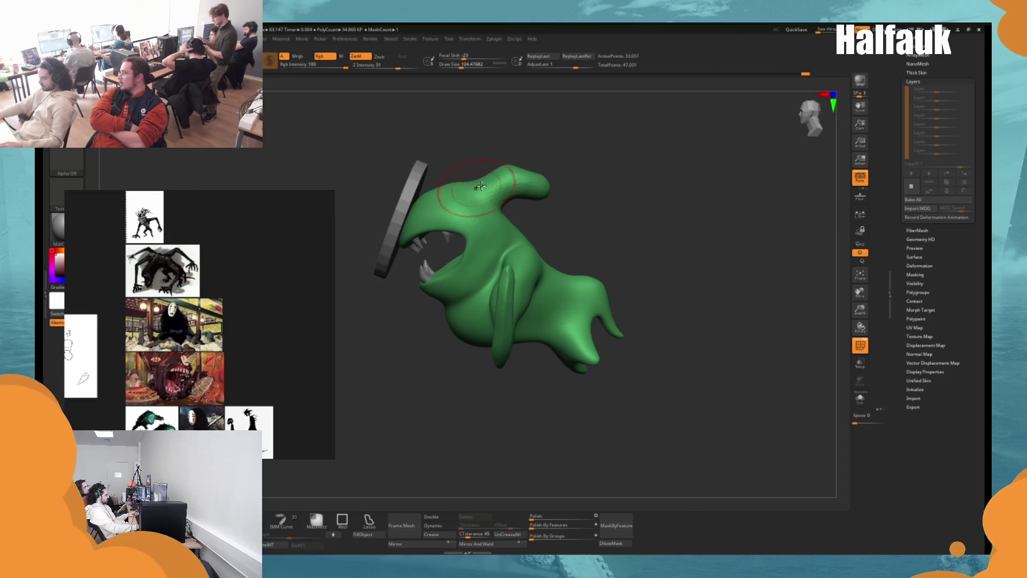
key("b")
key("m")
key("v")
key("ctrl+z")
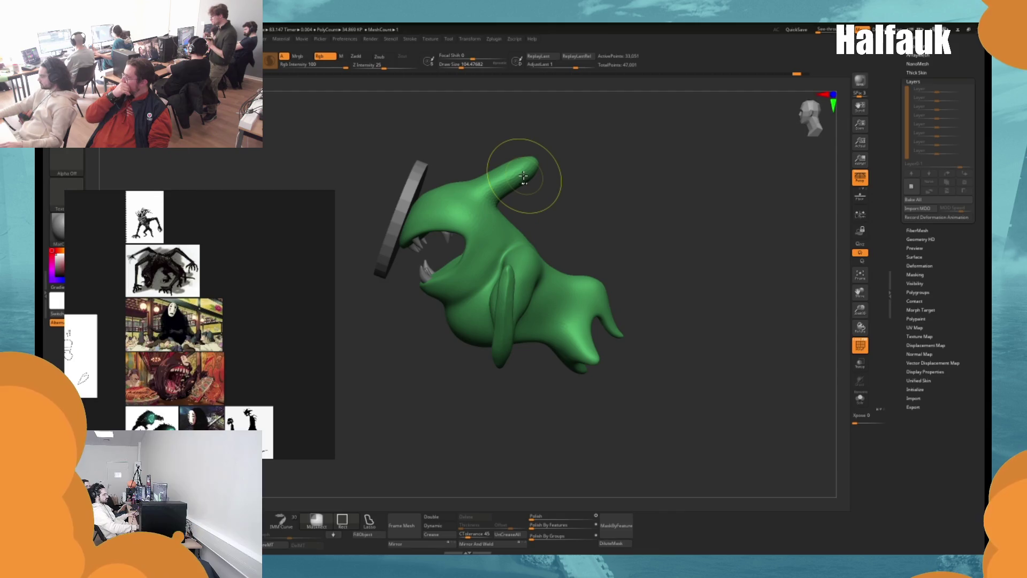
Resize the brush from about 192 down to 128.
left_click_drag(523, 177, 399, 232)
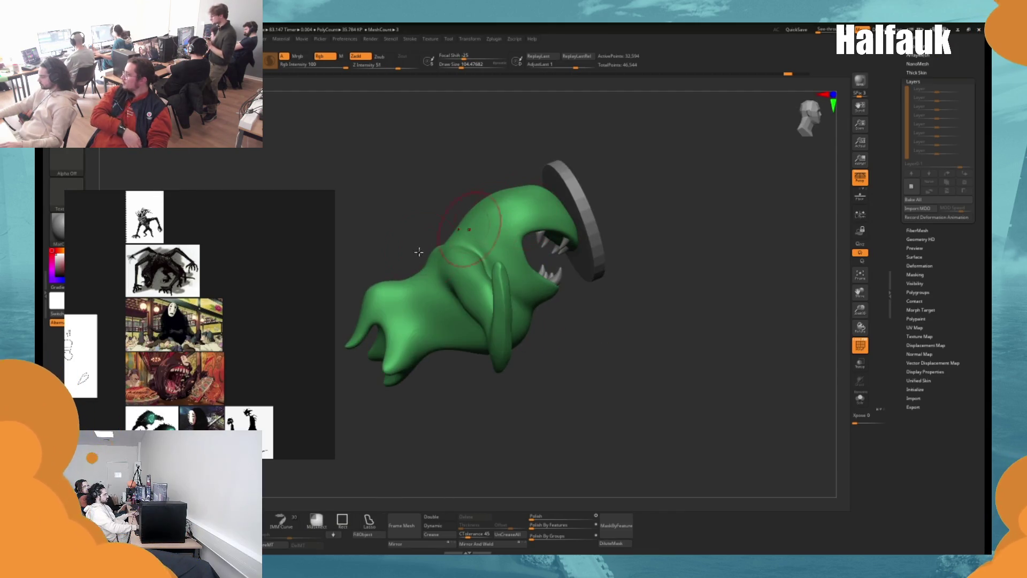
key("space")
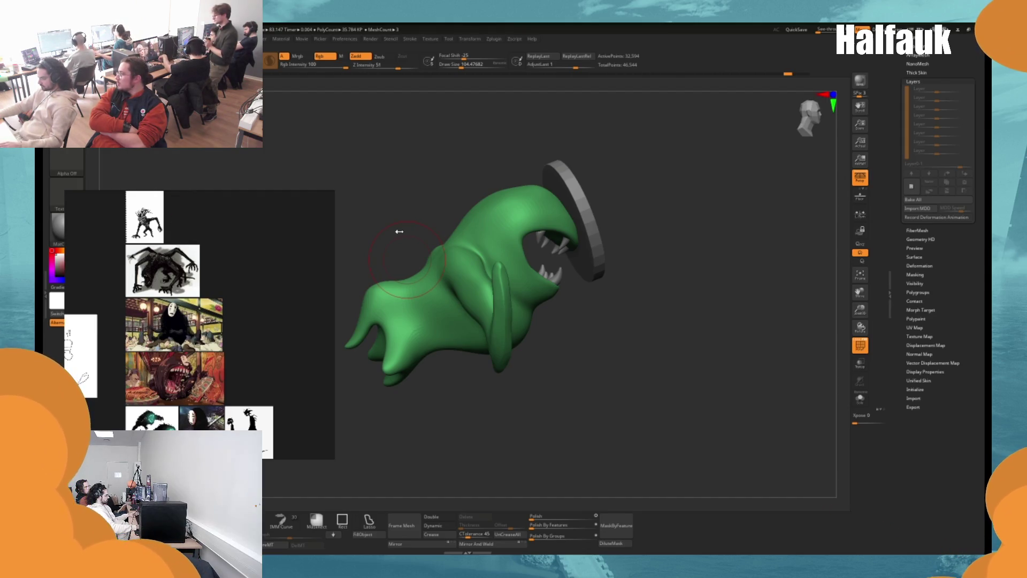
key("space")
mouse_move(406, 230)
left_mouse_down()
mouse_move(452, 229)
mouse_move(406, 268)
mouse_move(438, 230)
mouse_move(482, 215)
mouse_move(465, 208)
left_mouse_up()
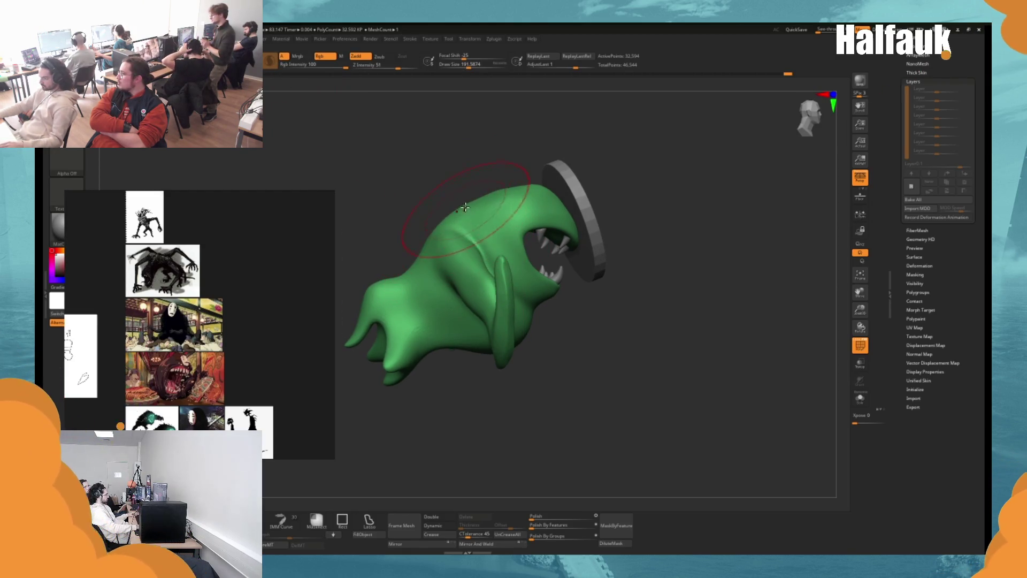
mouse_move(500, 166)
left_mouse_down()
mouse_move(491, 172)
mouse_move(498, 205)
left_mouse_up()
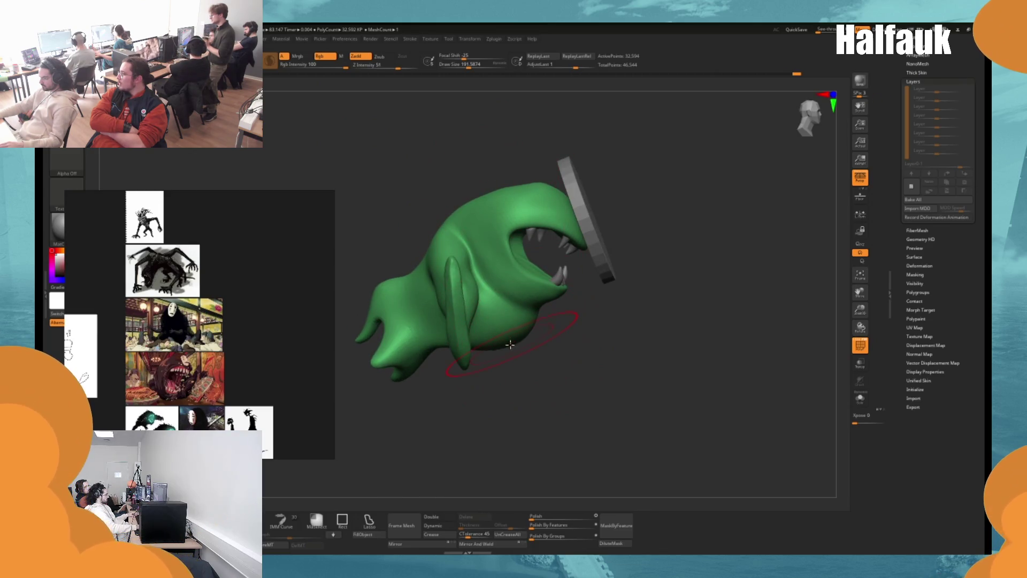
mouse_move(510, 344)
left_mouse_down()
mouse_move(551, 339)
mouse_move(465, 358)
left_mouse_up()
key("space")
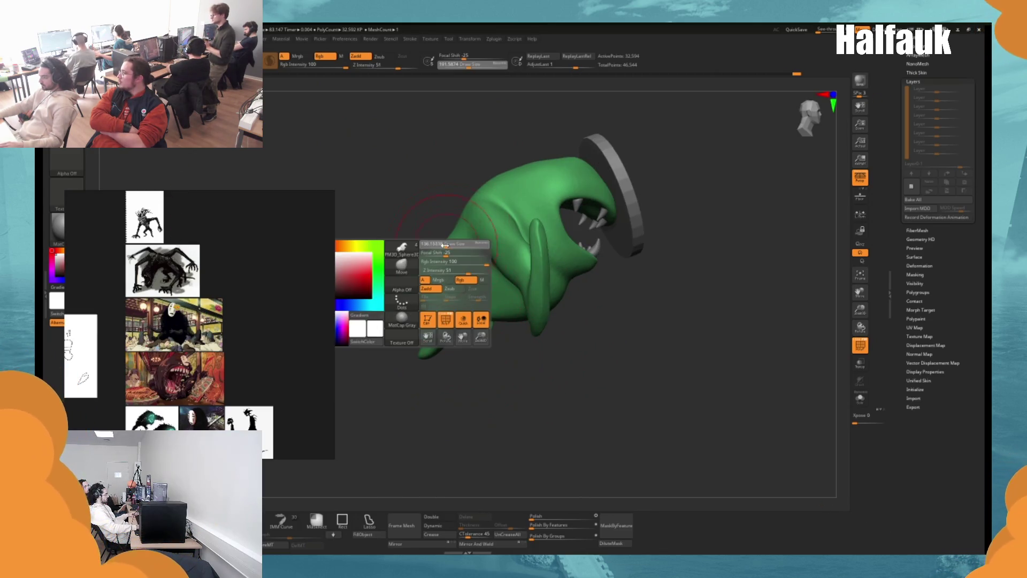
left_click_drag(445, 245, 442, 245)
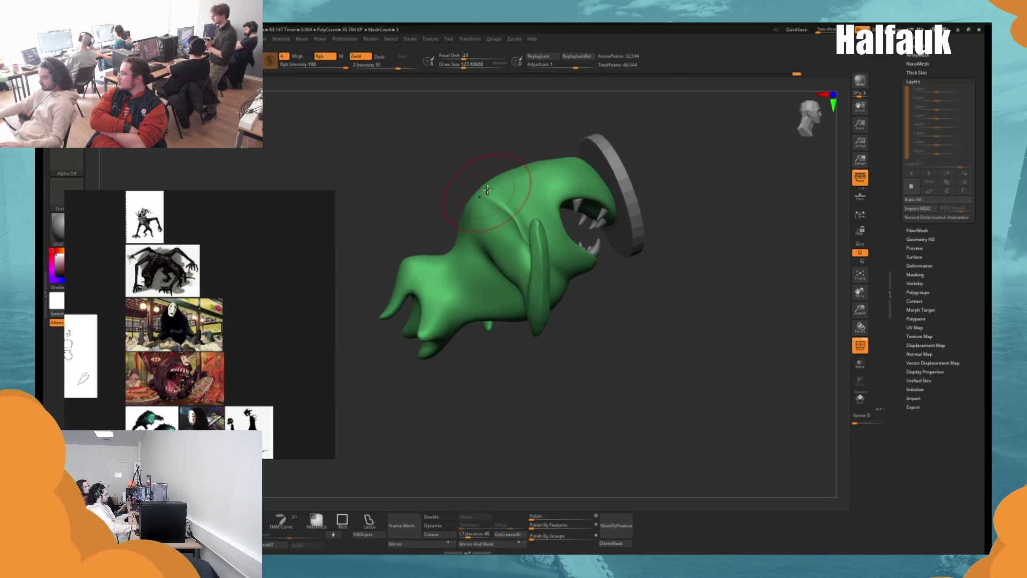
Carve a crease across the upper body with a softer brush at size about 77.
key("space")
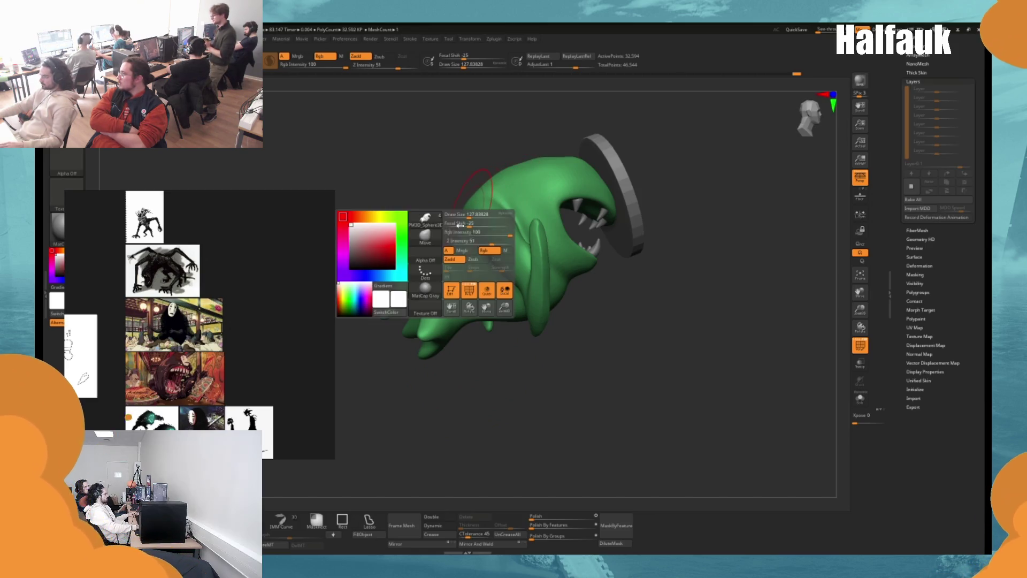
key("b")
key("c")
key("b")
key("space")
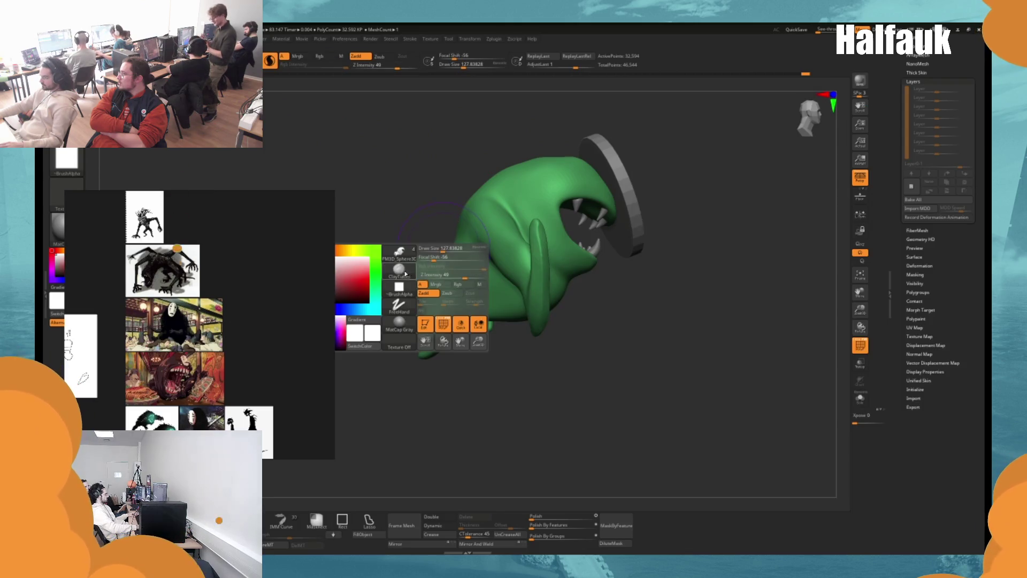
key("b")
key("s")
key("t")
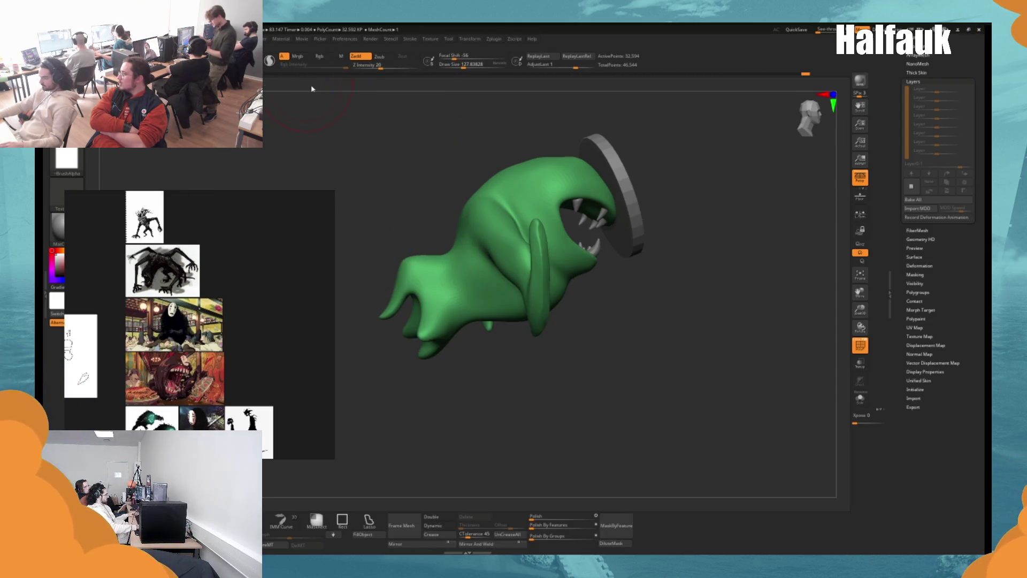
key("space")
left_click_drag(327, 99, 365, 122)
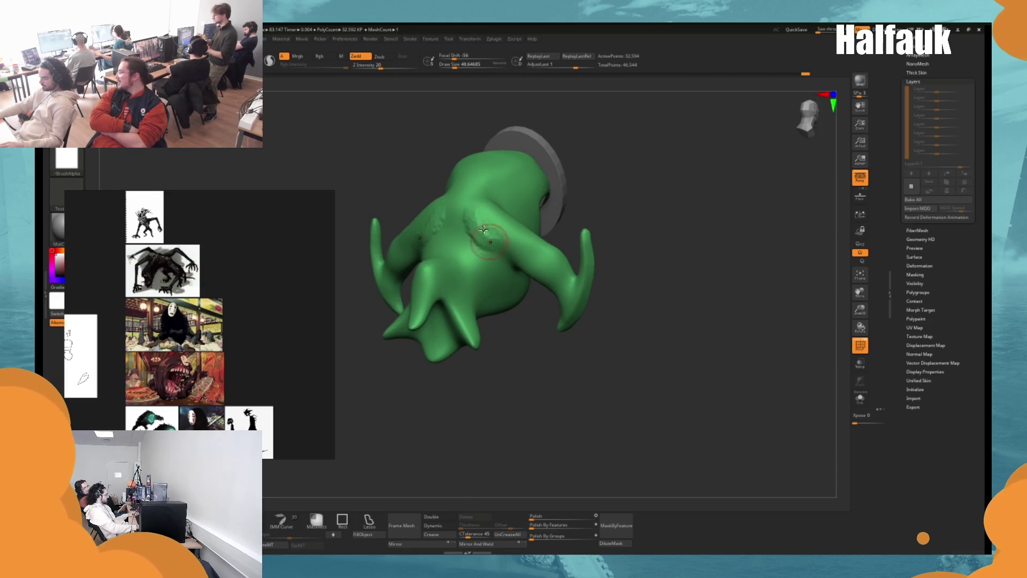
key("space")
mouse_move(482, 251)
left_mouse_down()
mouse_move(468, 223)
mouse_move(500, 243)
mouse_move(483, 215)
left_mouse_up()
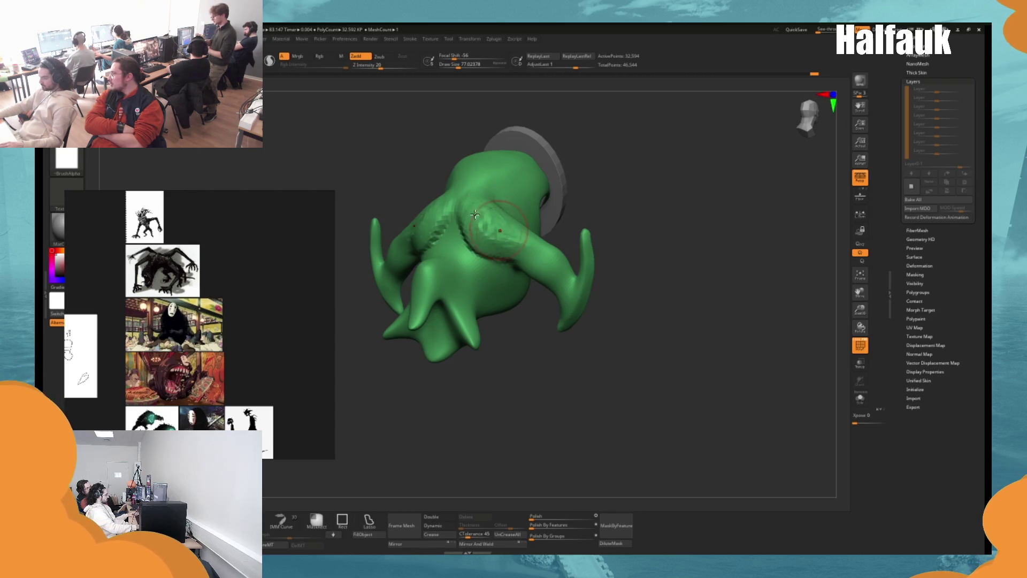
Pick an inward-carving brush and inspect the crease across the back.
mouse_move(601, 213)
left_mouse_down()
mouse_move(501, 207)
mouse_move(519, 252)
left_mouse_up()
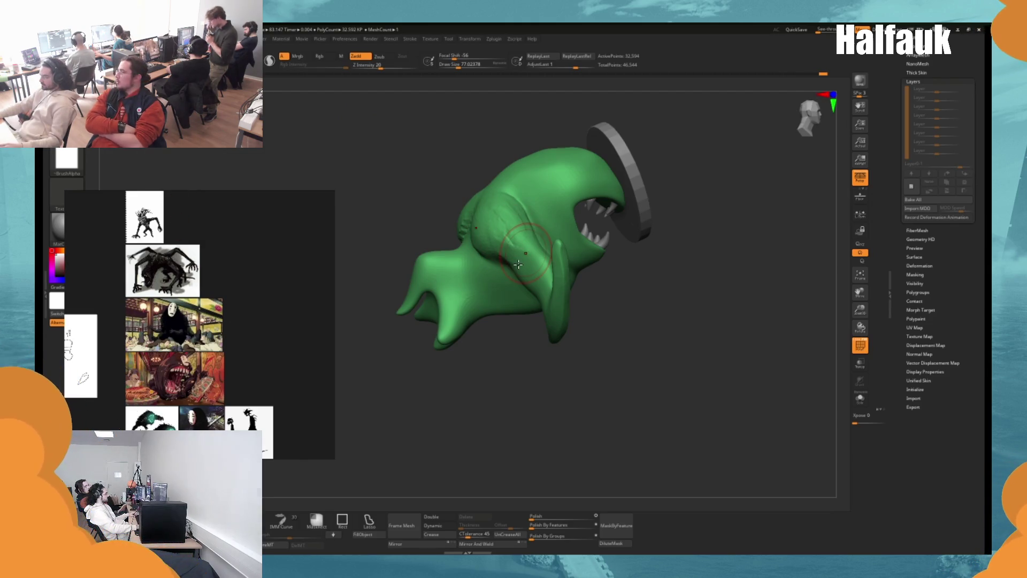
left_click_drag(601, 246, 481, 313)
right_click(480, 313)
key("b")
left_click(447, 363)
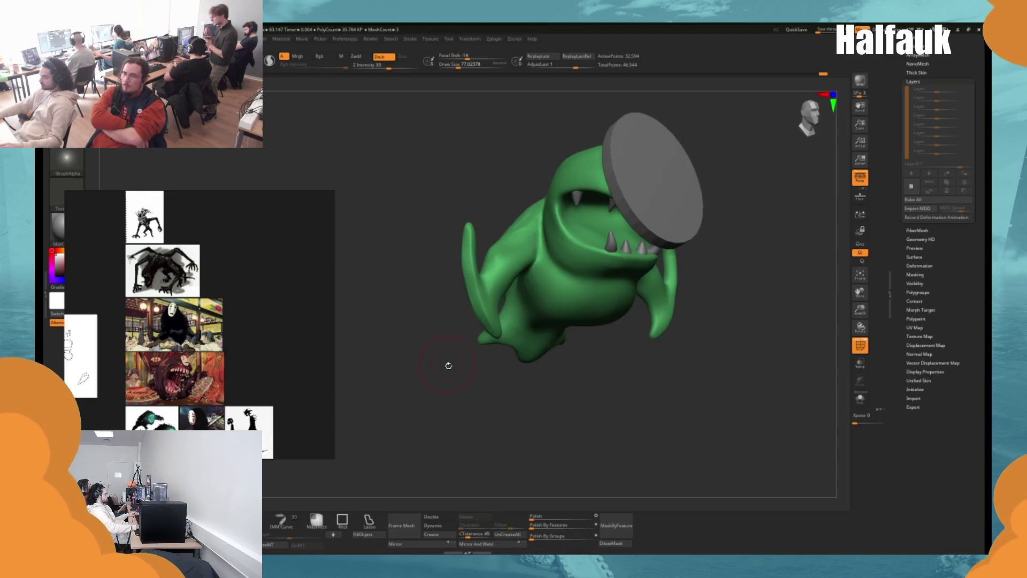
left_click_drag(447, 365, 523, 284)
mouse_move(475, 418)
left_mouse_down()
mouse_move(538, 326)
mouse_move(527, 243)
left_mouse_up()
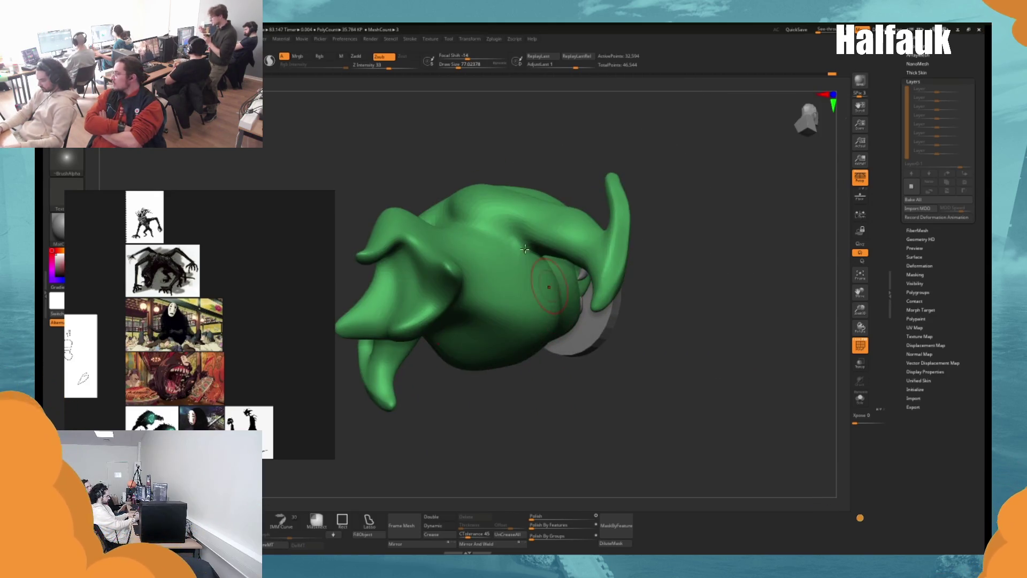
mouse_move(602, 160)
left_mouse_down()
mouse_move(482, 219)
mouse_move(512, 238)
left_mouse_up()
left_click_drag(440, 139, 543, 182)
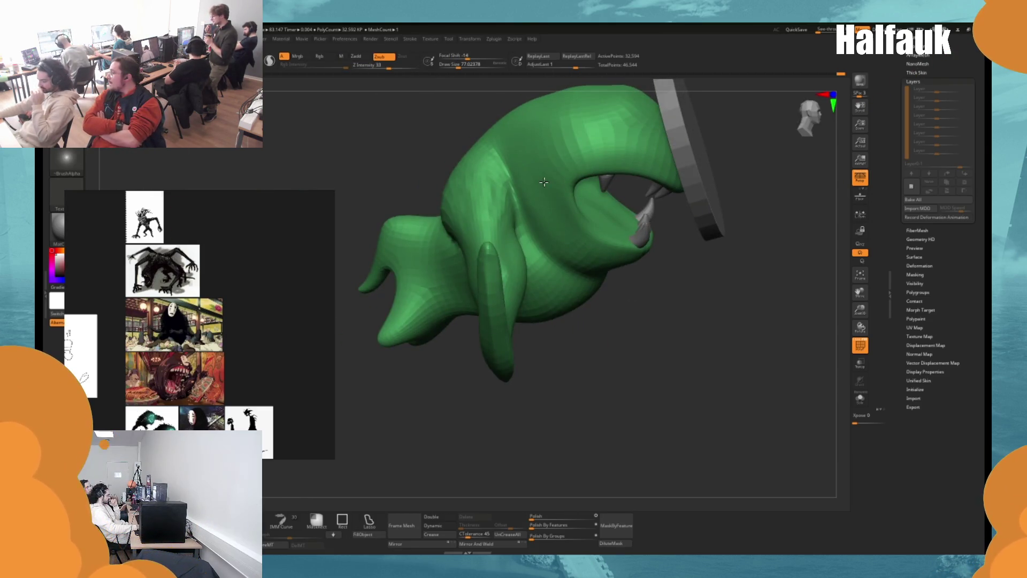
mouse_move(544, 183)
left_mouse_down()
mouse_move(451, 144)
mouse_move(456, 129)
mouse_move(402, 172)
mouse_move(477, 107)
left_mouse_up()
key("space")
Curl the rear tip upward with the Move brush at size about 149.
key("b")
key("m")
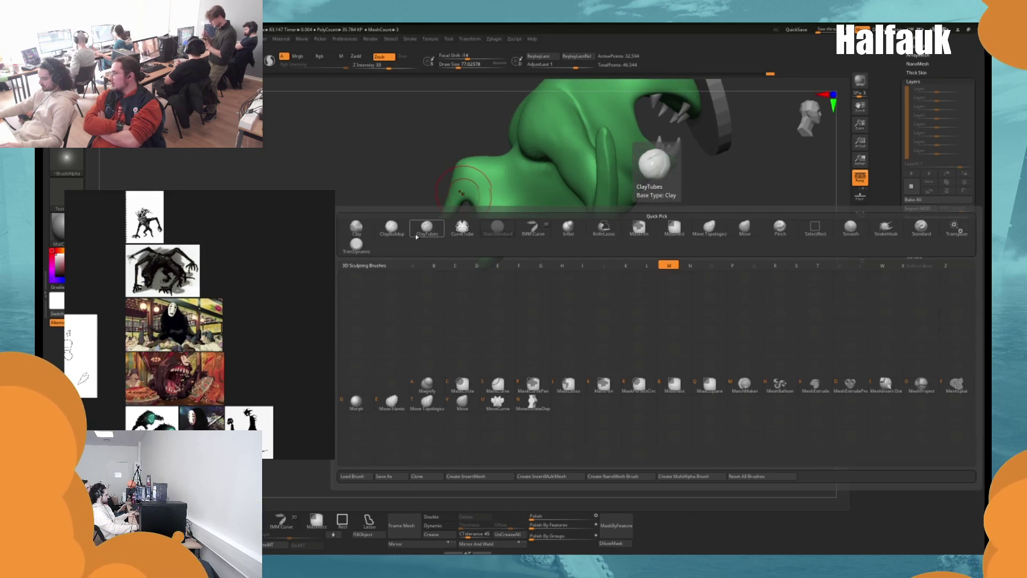
key("v")
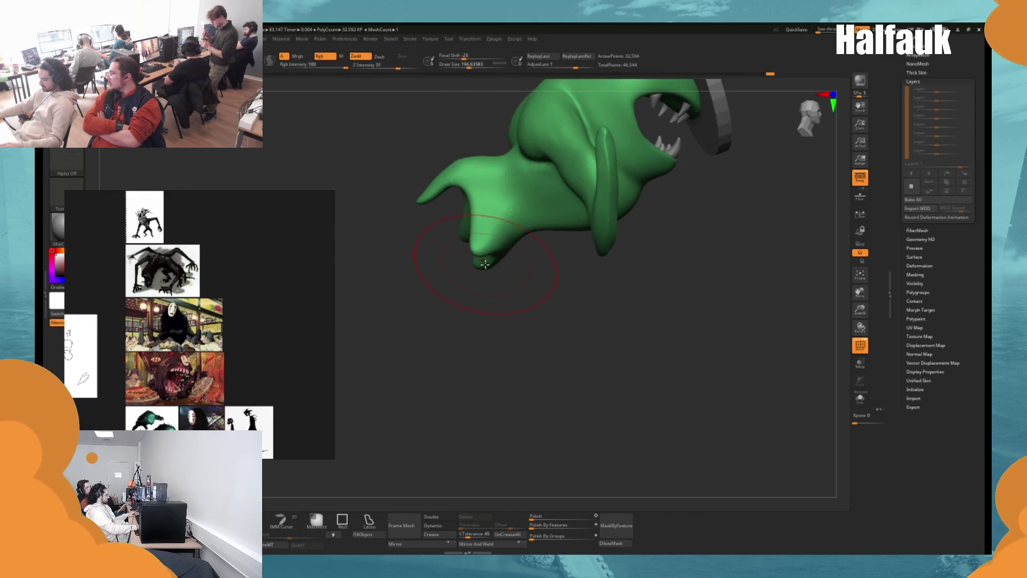
key("space")
mouse_move(485, 264)
left_mouse_down()
mouse_move(475, 190)
mouse_move(419, 179)
mouse_move(433, 187)
mouse_move(431, 210)
mouse_move(464, 206)
mouse_move(435, 185)
mouse_move(419, 264)
mouse_move(470, 268)
left_mouse_up()
key("space")
key("b")
key("m")
key("v")
Switch to a clay-building brush, then pick another sculpting brush.
key("space")
key("b")
key("s")
key("t")
key("space")
left_click(413, 295)
left_click(421, 275)
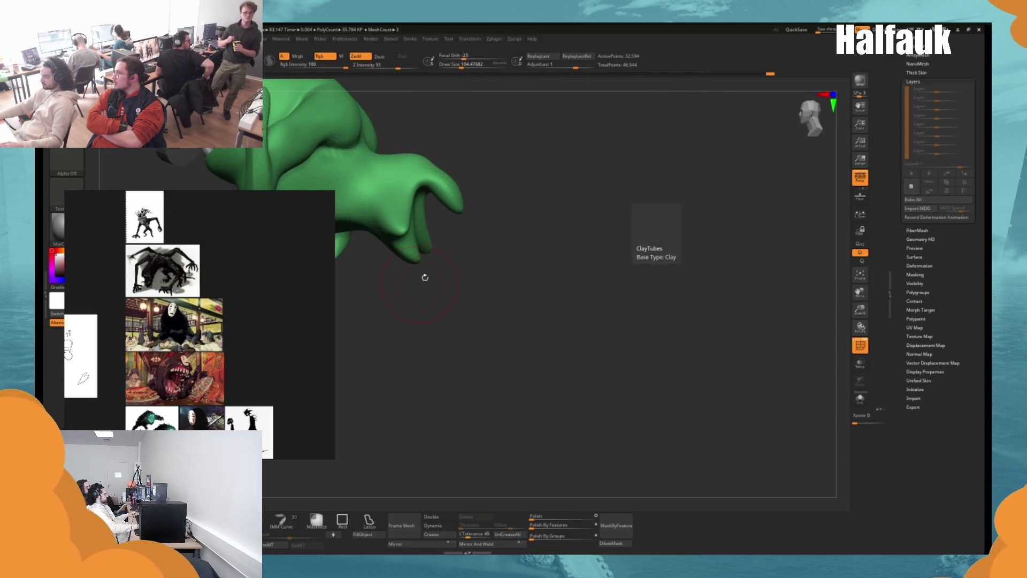
key("space")
Undo stray edits to the lower horn, toggle subdivision levels, and check stroke options.
key("ctrl+z")
key("ctrl+z")
key("ctrl+z")
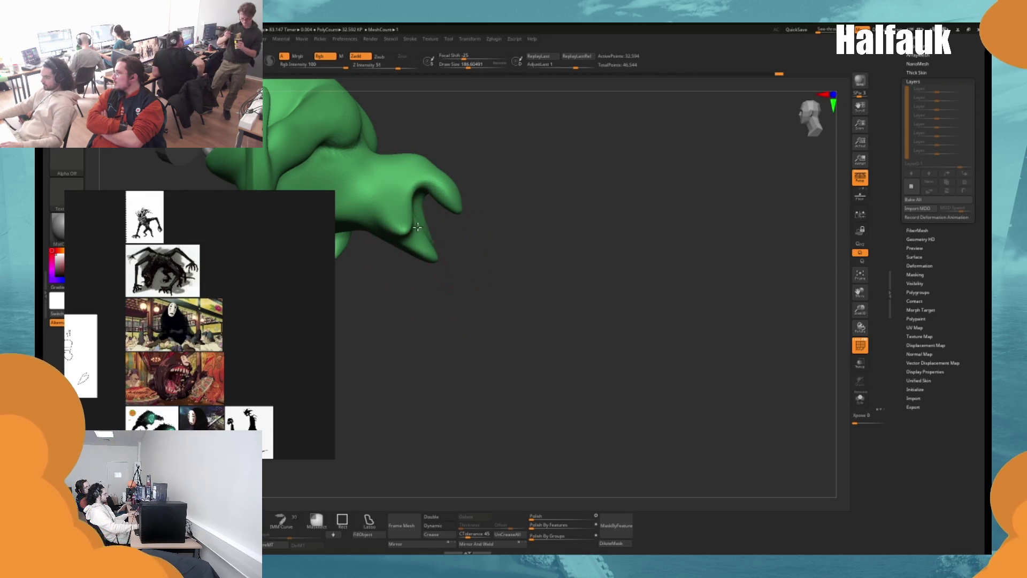
key("space")
key("shift+d")
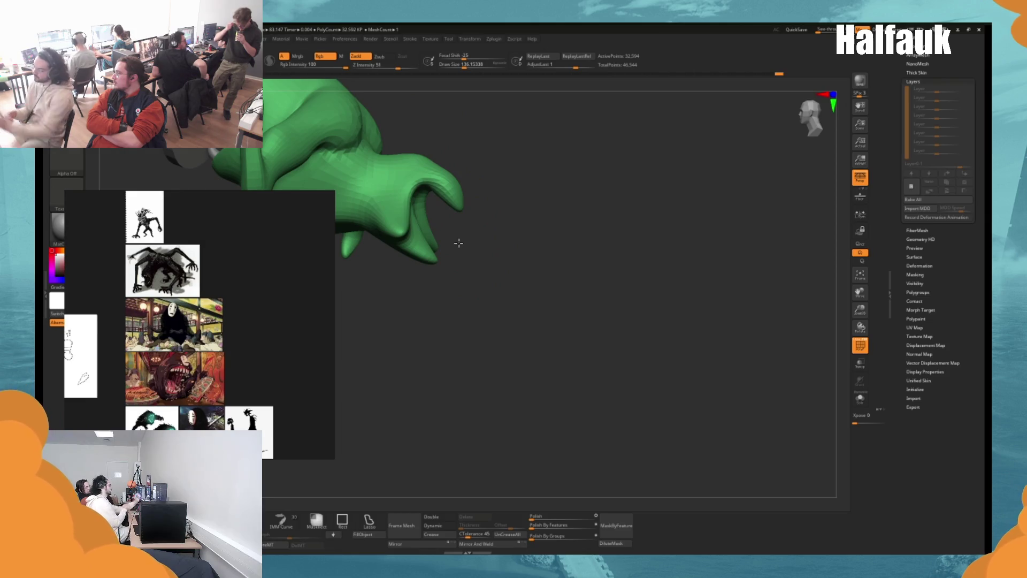
key("ctrl+z")
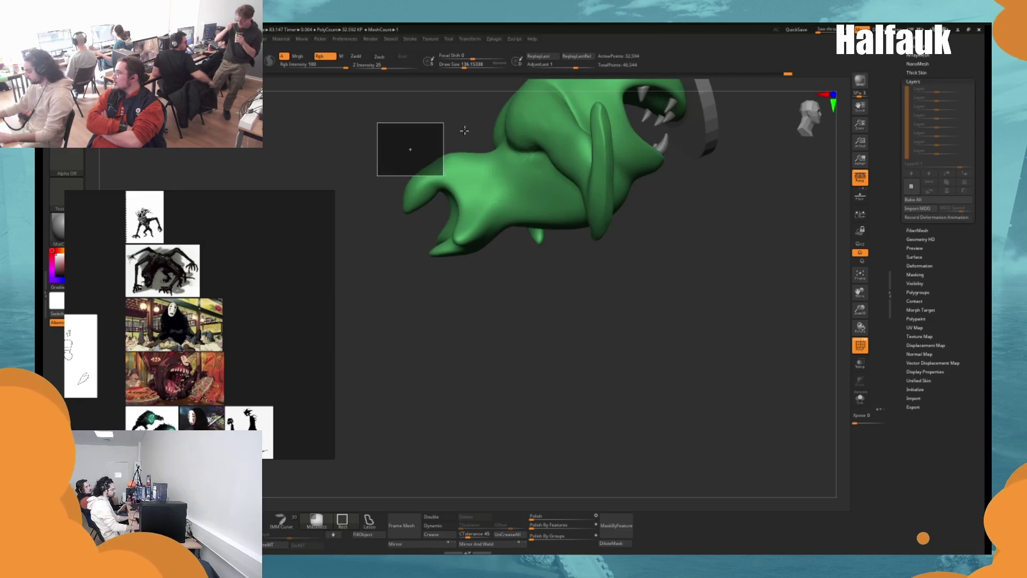
key("e")
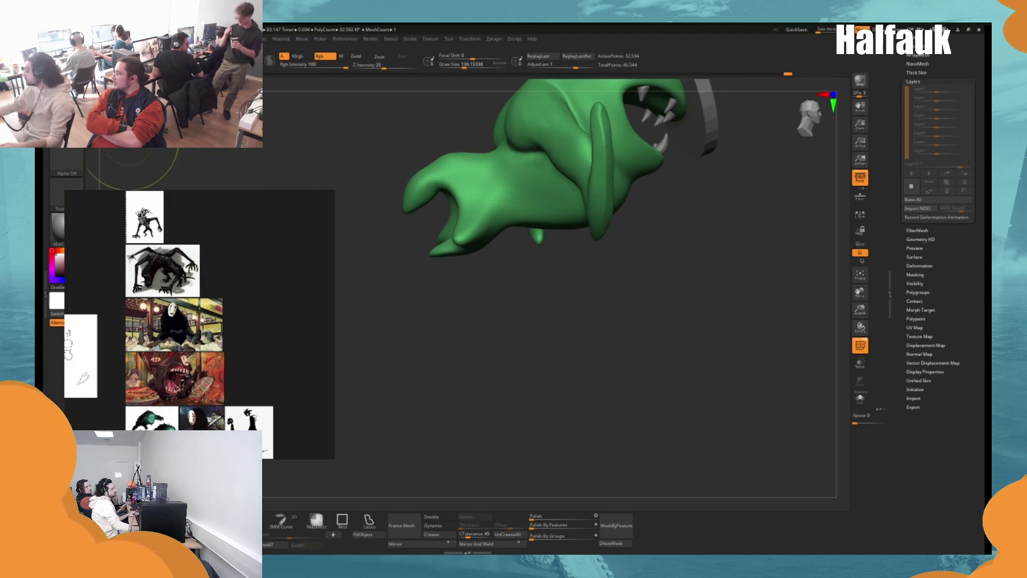
key("e")
key("b")
key("m")
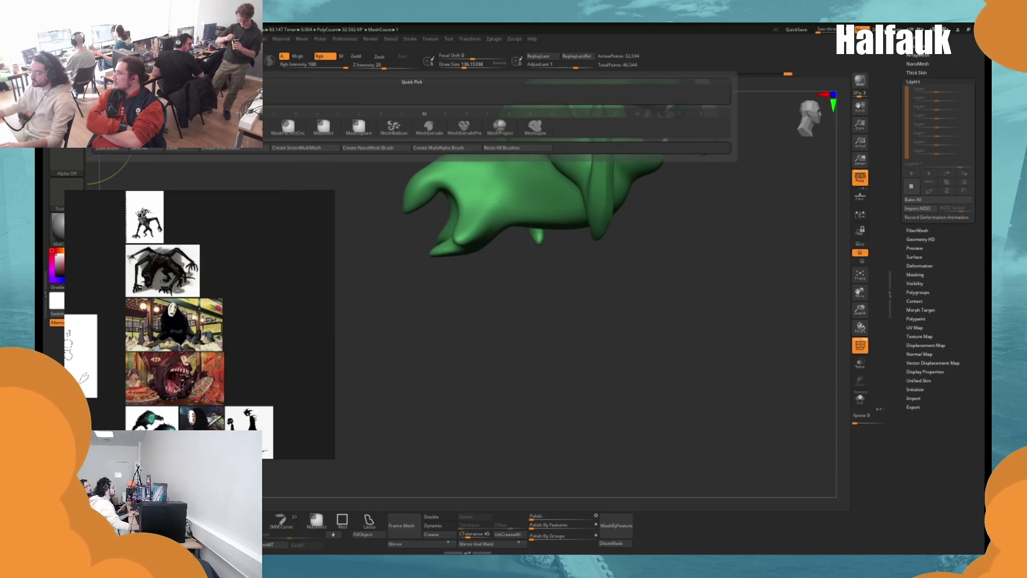
key("Escape")
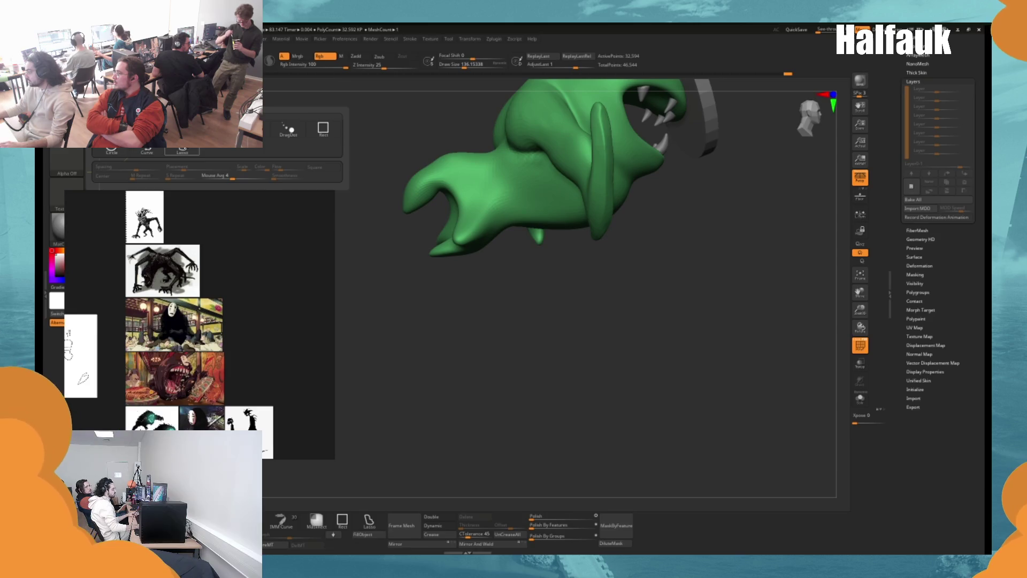
Mask the snout and use the Move gizmo to rotate and nudge it slightly up and left.
mouse_move(448, 132)
left_mouse_down()
mouse_move(491, 302)
mouse_move(516, 231)
mouse_move(448, 133)
left_mouse_up()
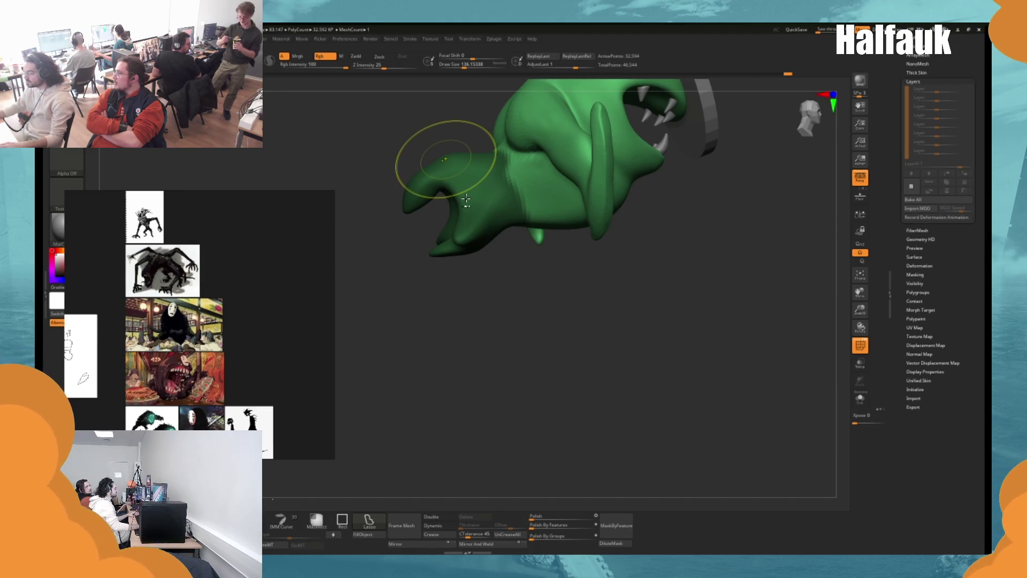
key("w")
mouse_move(465, 161)
left_mouse_down()
mouse_move(446, 169)
mouse_move(507, 197)
left_mouse_up()
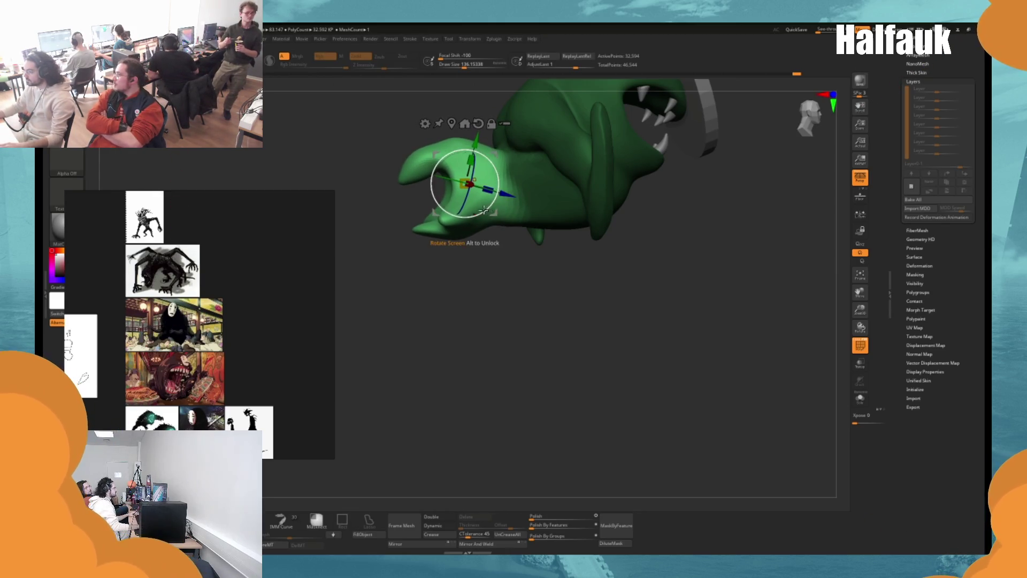
left_click_drag(420, 302, 415, 279)
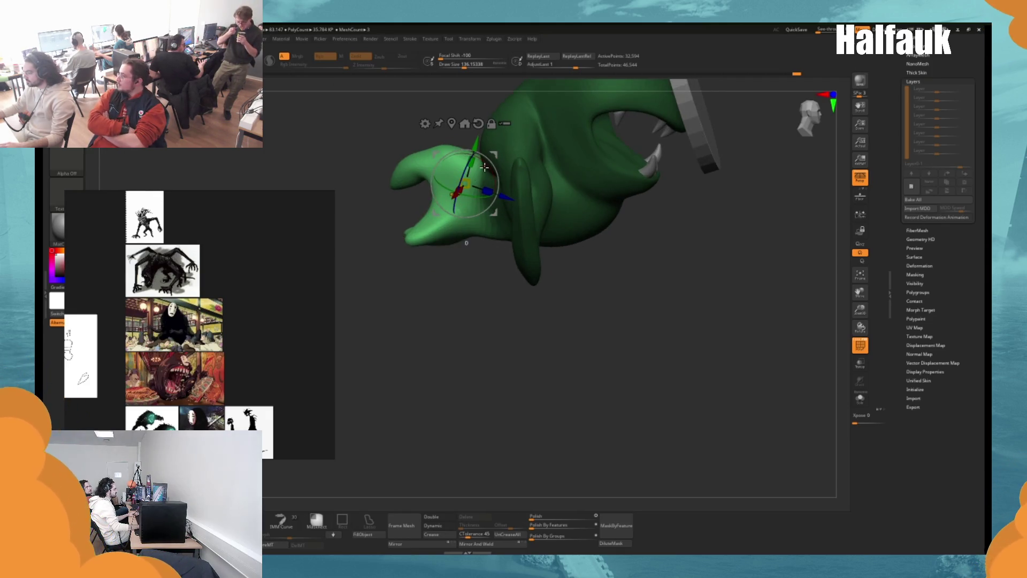
left_click_drag(498, 196, 498, 199)
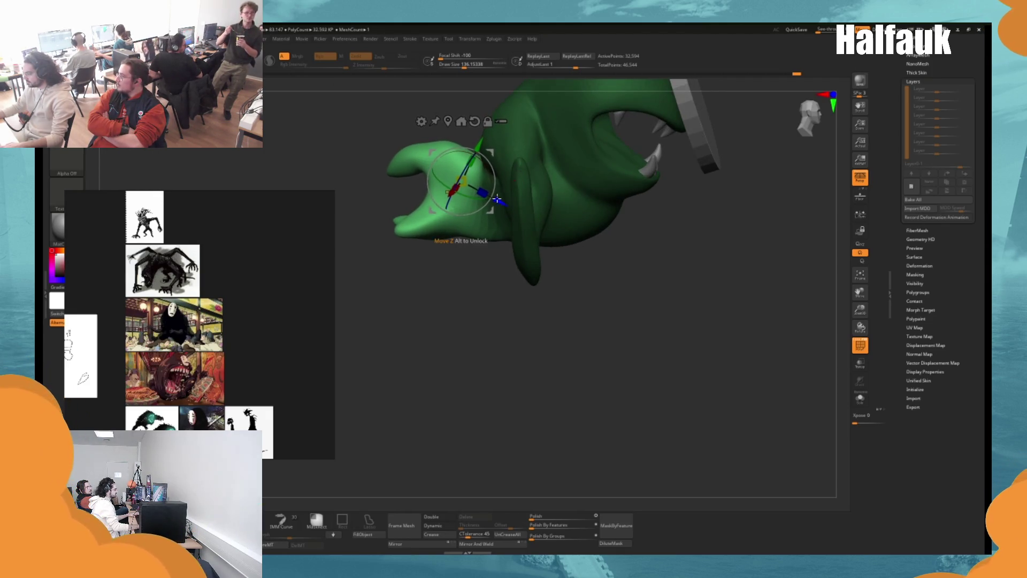
mouse_move(443, 318)
left_mouse_down()
mouse_move(448, 300)
mouse_move(470, 305)
mouse_move(477, 291)
left_mouse_up()
Return to Draw mode, enlarge the brush to about 149, and bring up the brush library.
key("q")
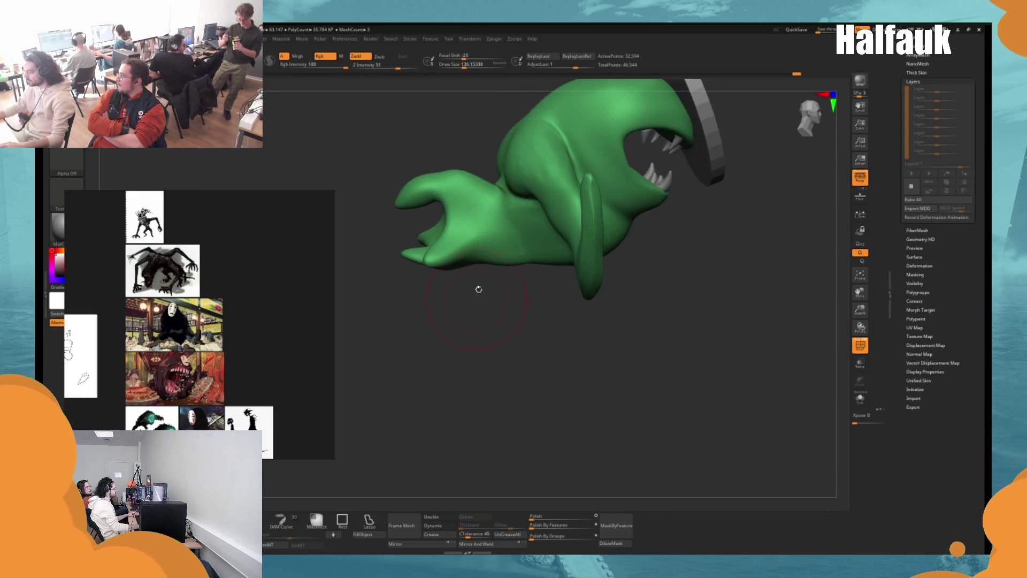
key("space")
left_click_drag(477, 200, 488, 184)
left_click_drag(534, 306, 532, 289)
key("space")
left_click_drag(444, 172, 460, 167)
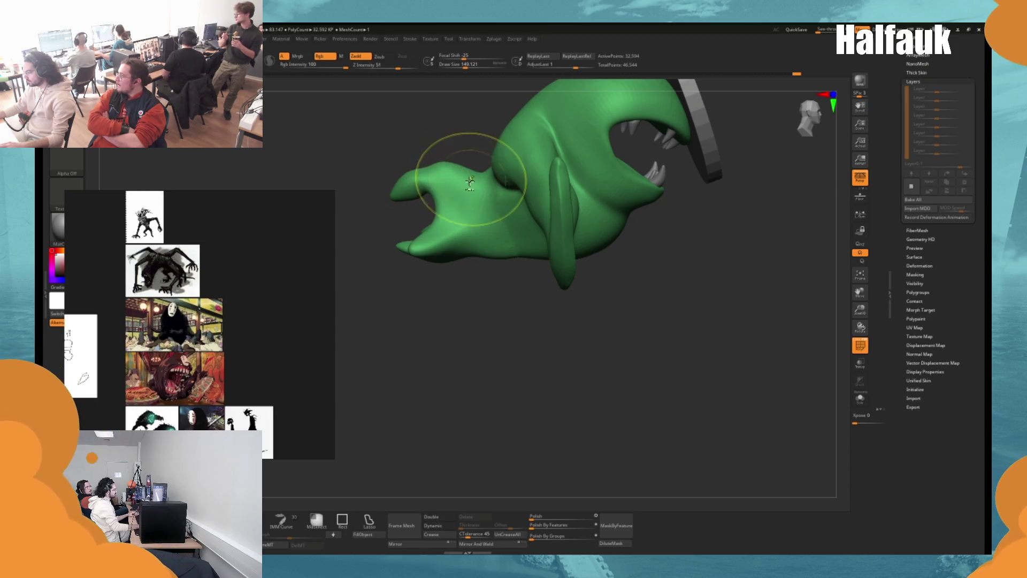
key("space")
left_click(384, 245)
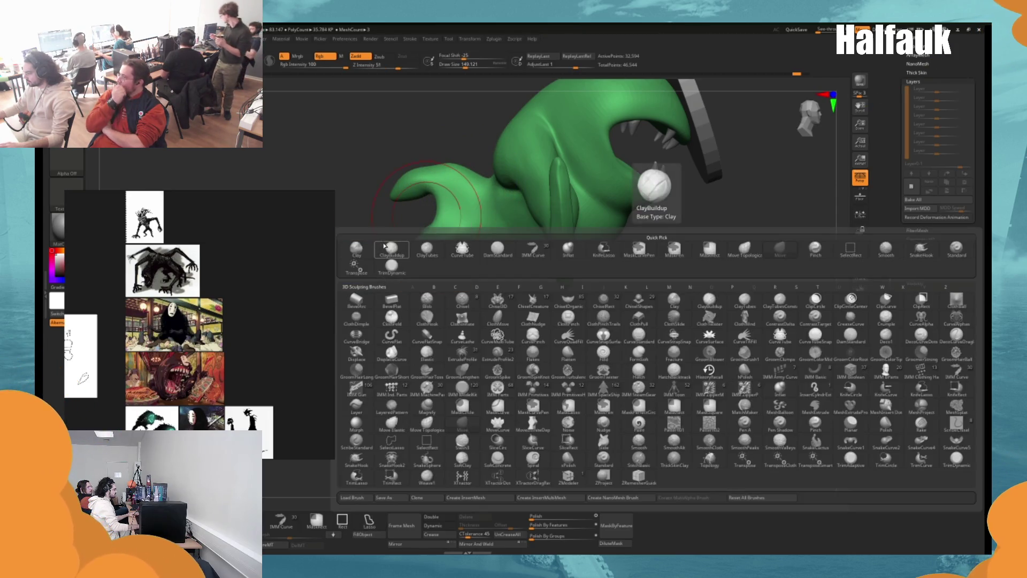
Choose the ClayBuildup brush and reduce its Draw Size to about 62.
left_click(390, 247)
key("space")
mouse_move(428, 214)
left_mouse_down()
mouse_move(414, 215)
mouse_move(429, 184)
mouse_move(417, 184)
left_mouse_up()
key("space")
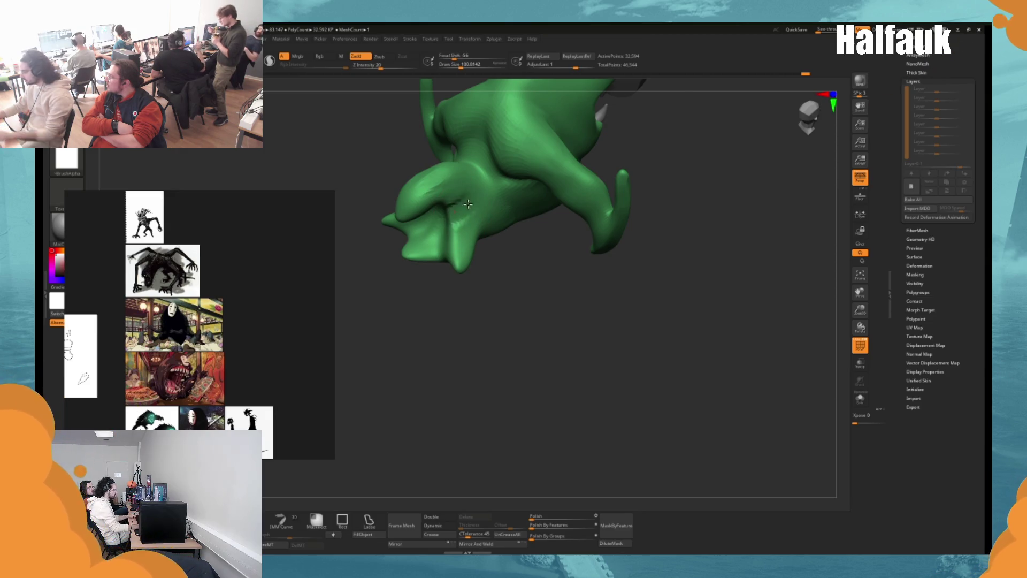
left_click_drag(496, 266, 470, 224)
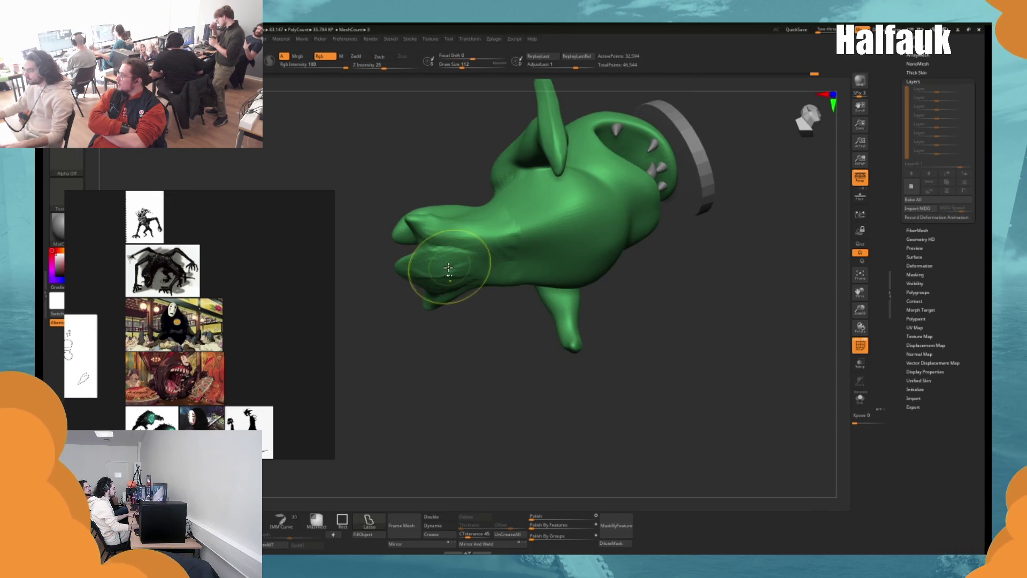
key("space")
Build up clay around the front of the mouth, then Shift-smooth the strokes.
left_click_drag(444, 265, 403, 266)
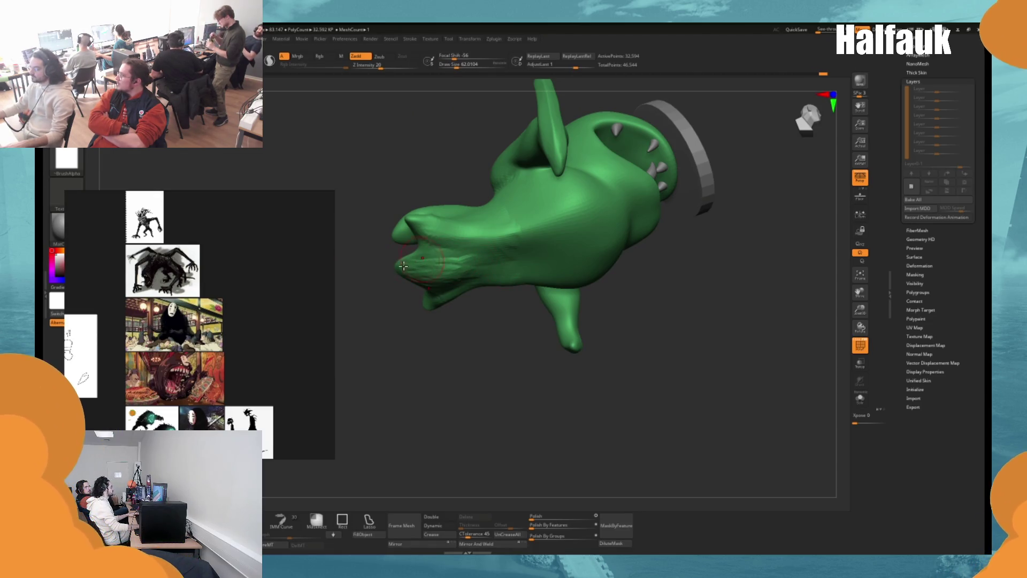
left_click_drag(402, 343, 411, 252)
key("shift")
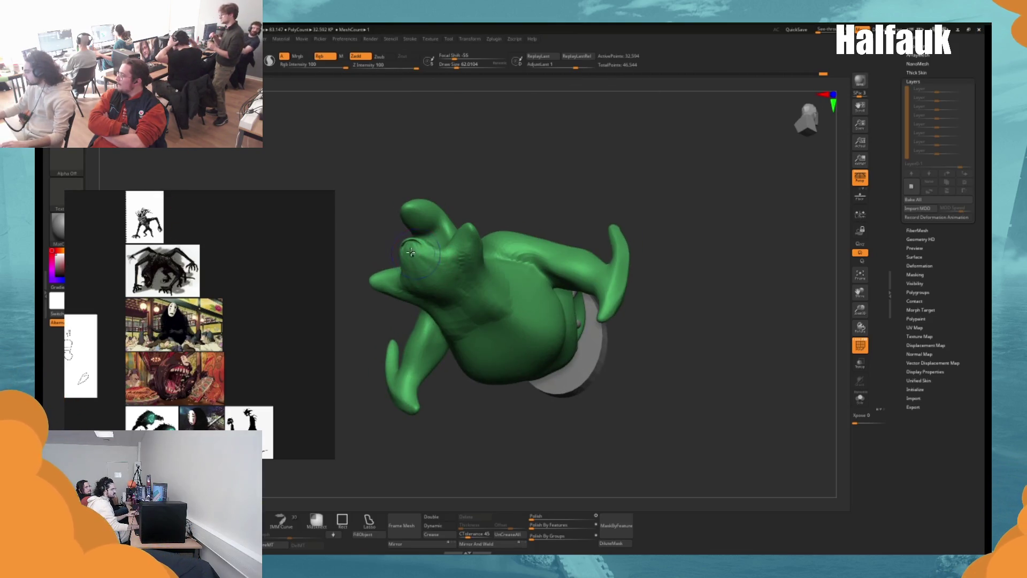
key("shift")
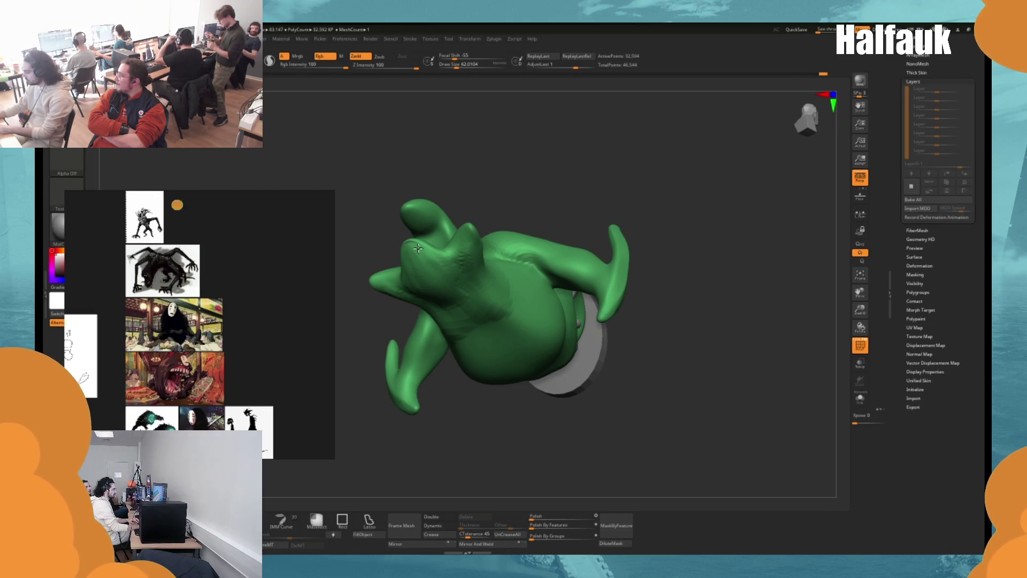
left_click_drag(417, 249, 466, 230)
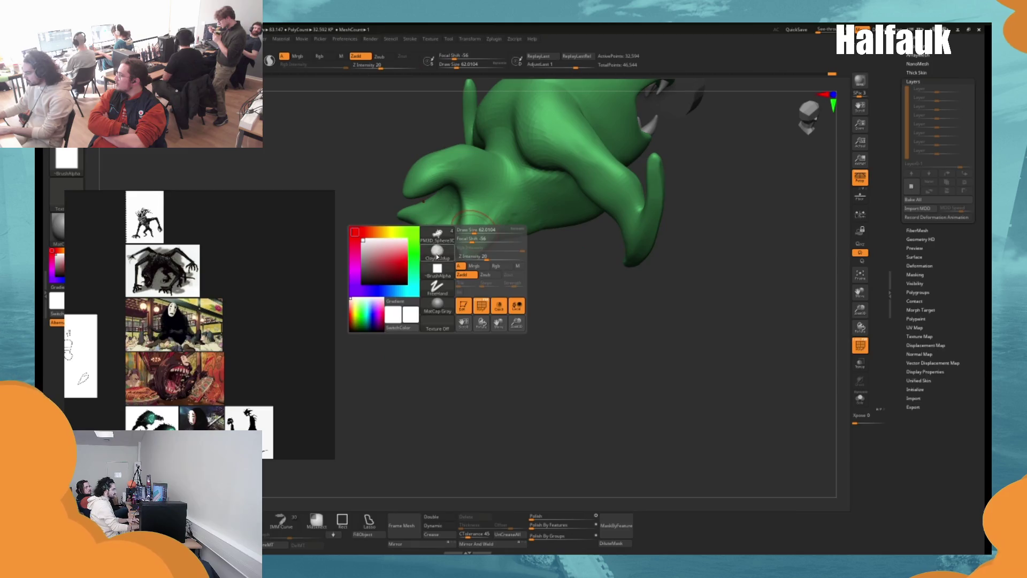
Switch to a Zsub brush and subdivide the mesh with Ctrl+D to 130,370 points.
key("b")
key("d")
key("s")
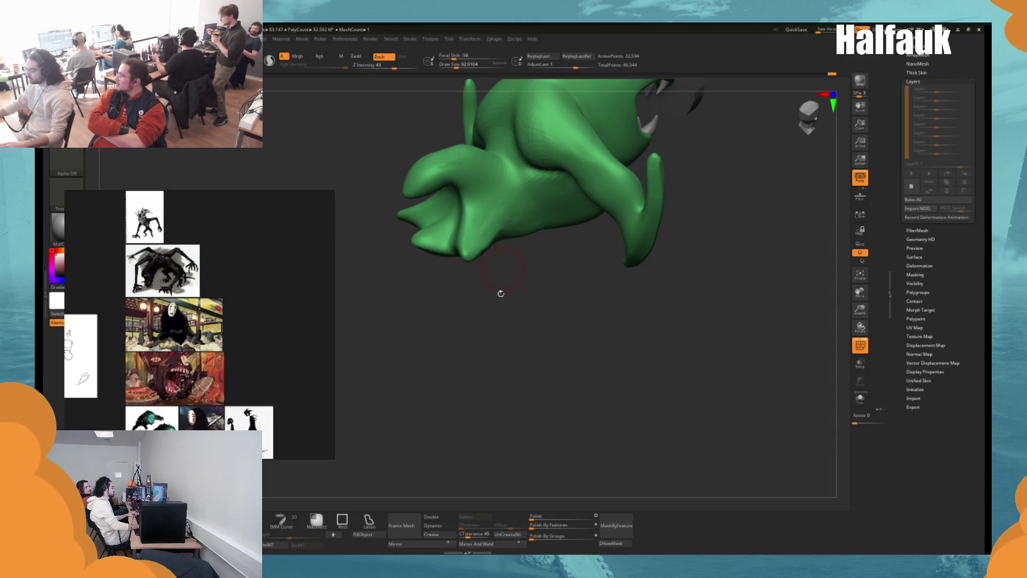
left_click_drag(501, 293, 506, 245)
key("ctrl+d")
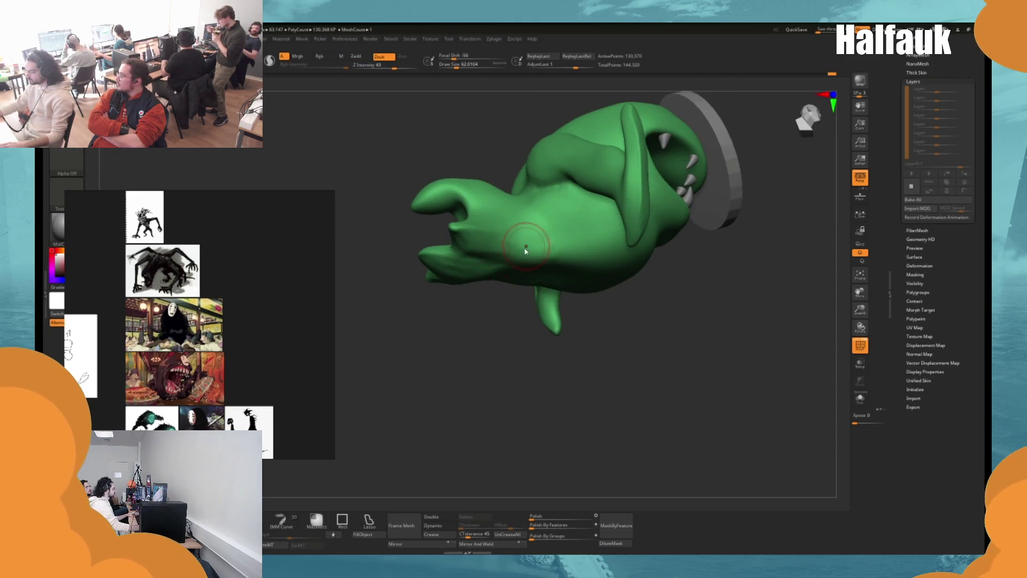
Orbit and zoom around the subdivided model to inspect the snout, mouth, and side fins.
mouse_move(458, 139)
left_mouse_down()
mouse_move(471, 177)
mouse_move(451, 161)
mouse_move(408, 183)
left_mouse_up()
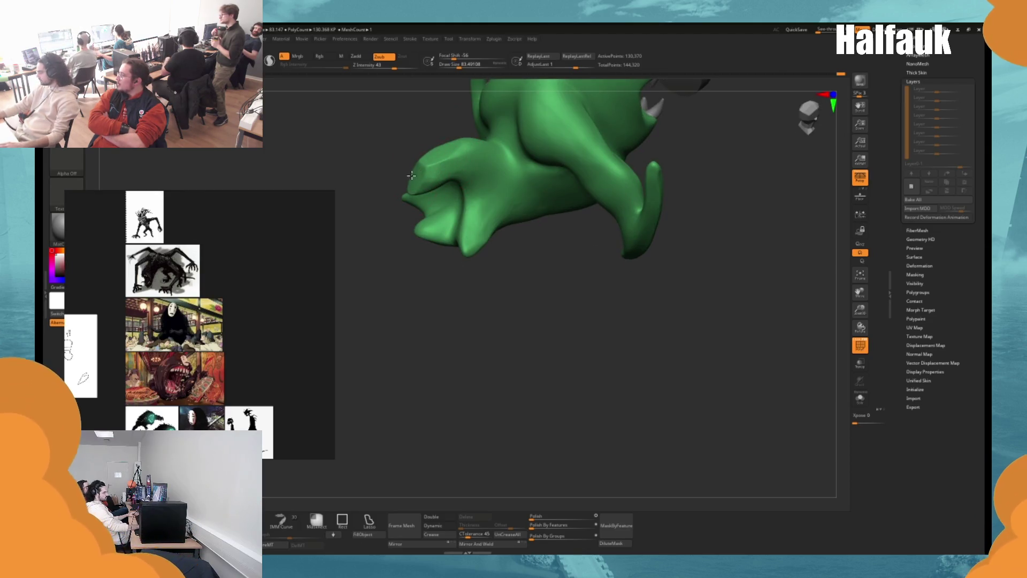
left_click_drag(537, 282, 532, 243)
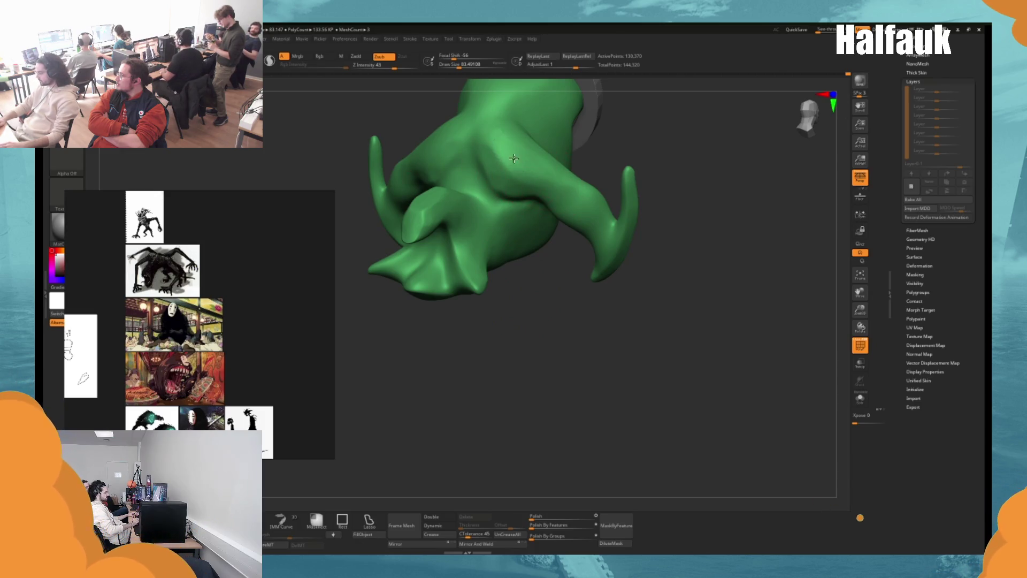
left_click_drag(514, 159, 566, 152)
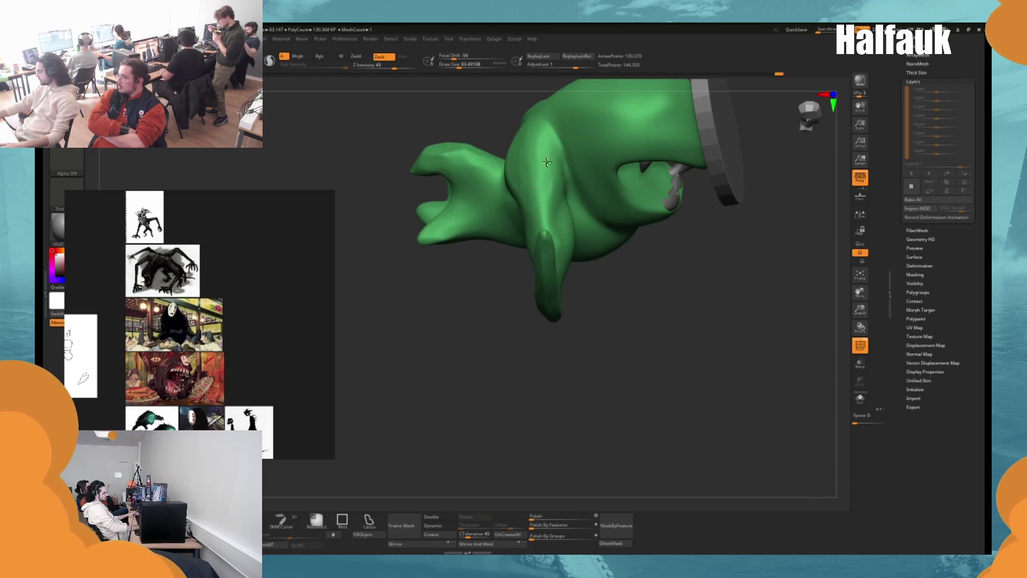
left_click_drag(549, 201, 525, 226)
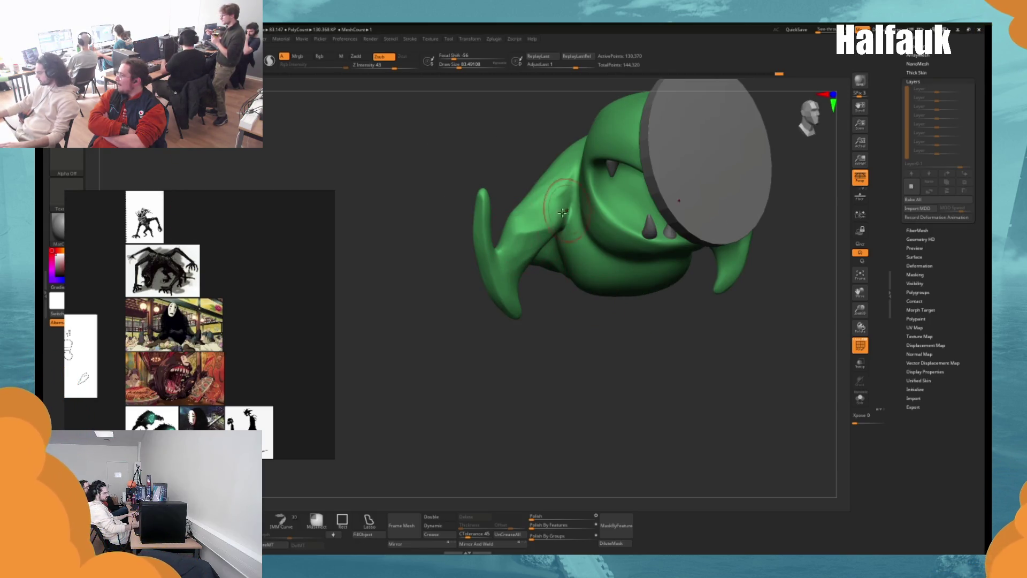
mouse_move(464, 269)
left_mouse_down()
mouse_move(455, 328)
mouse_move(412, 287)
mouse_move(465, 279)
left_mouse_up()
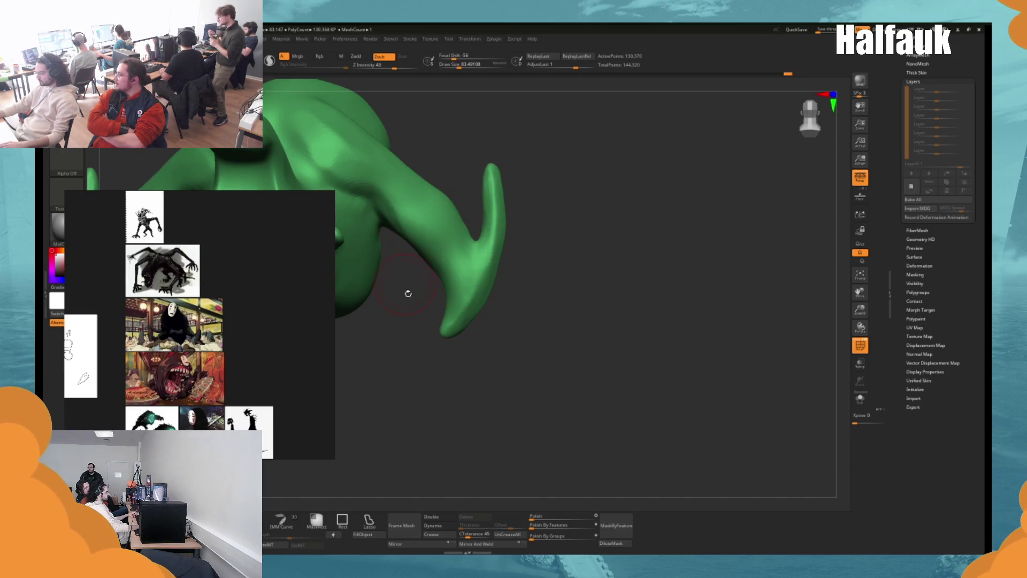
left_click_drag(408, 293, 383, 203)
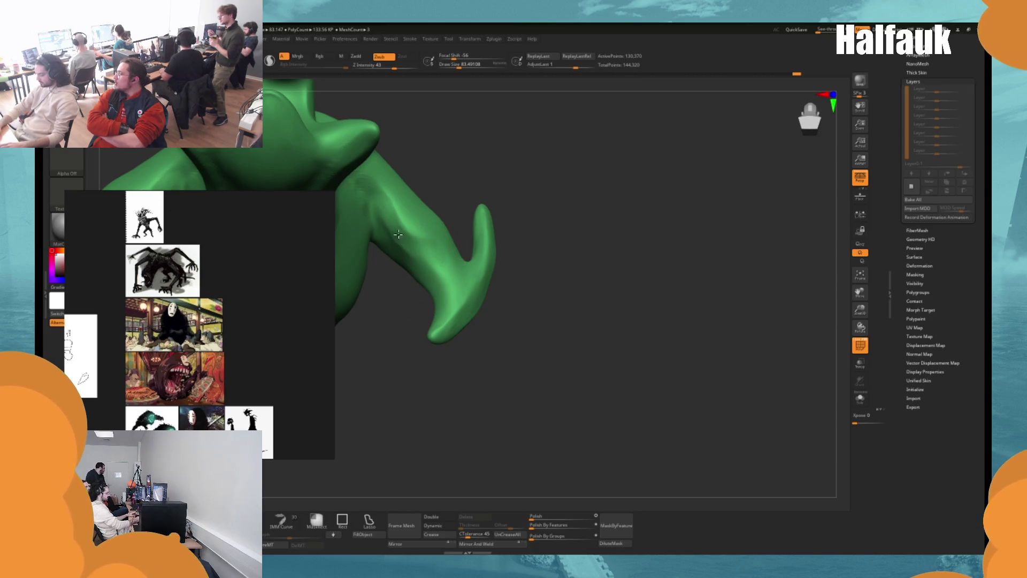
left_click_drag(429, 154, 444, 220)
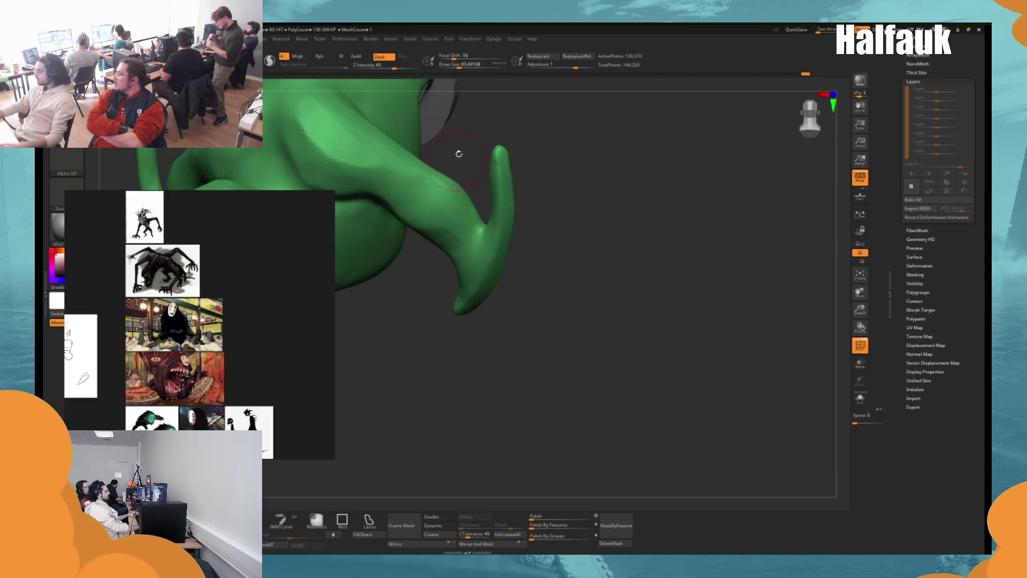
left_click_drag(459, 154, 473, 159)
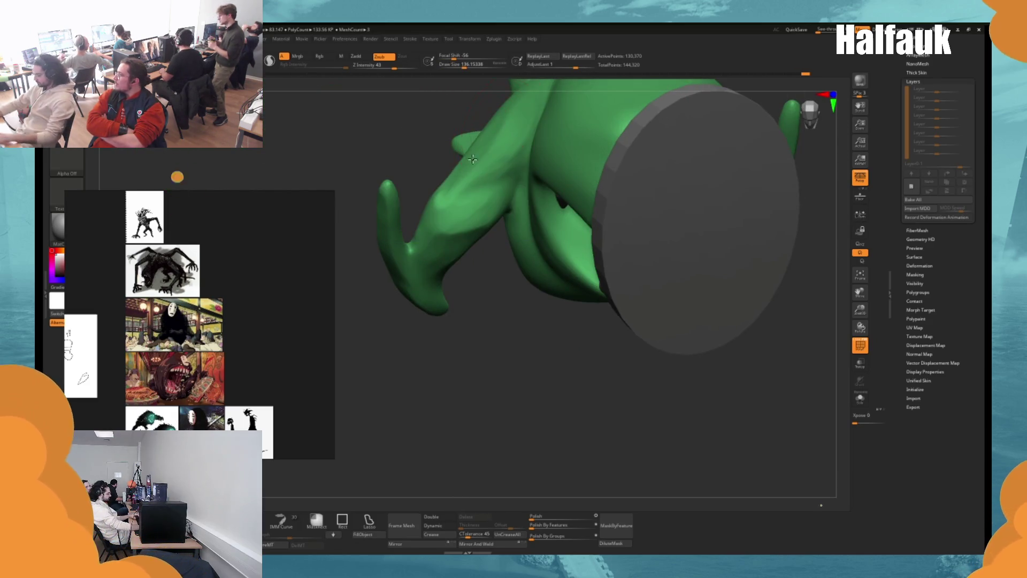
key("space")
Shrink the brush to 112 and unhide all parts of the creature.
mouse_move(473, 160)
left_mouse_down()
mouse_move(437, 215)
mouse_move(425, 186)
mouse_move(439, 374)
mouse_move(406, 142)
left_mouse_up()
left_click(454, 176, "ctrl+shift")
mouse_move(453, 176)
left_mouse_down()
mouse_move(438, 225)
mouse_move(431, 174)
mouse_move(452, 170)
mouse_move(437, 198)
mouse_move(454, 314)
mouse_move(452, 301)
mouse_move(407, 279)
left_mouse_up()
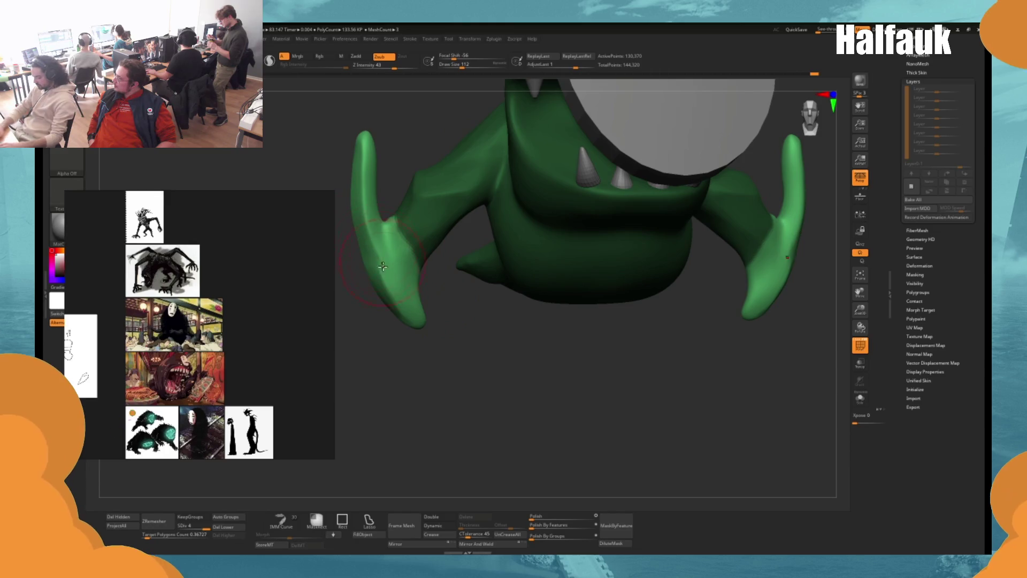
Sculpt both side fins symmetrically along their length, reduce the brush to 104, and review.
mouse_move(372, 222)
left_mouse_down()
mouse_move(364, 155)
mouse_move(375, 224)
left_mouse_up()
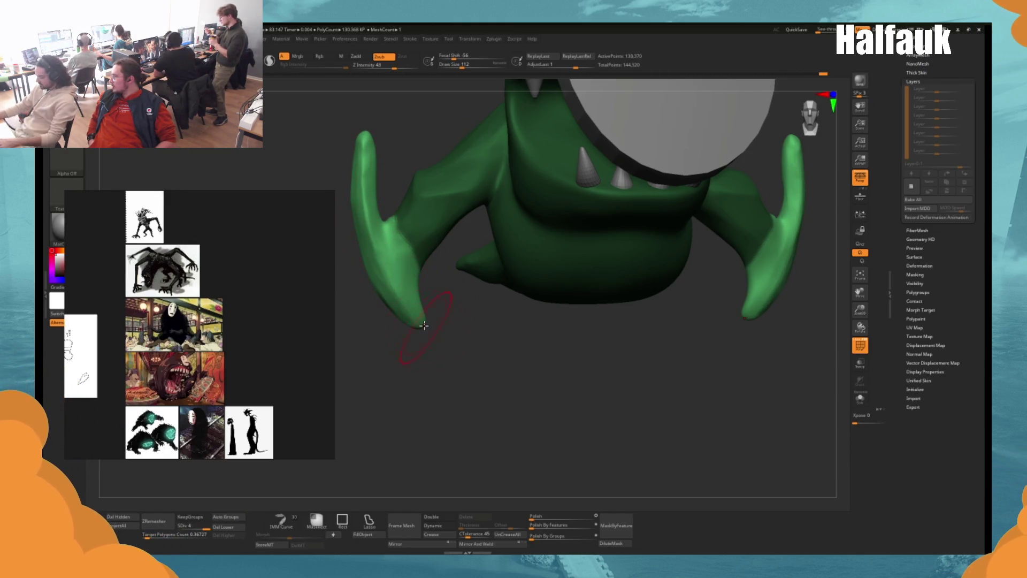
key("s")
left_click_drag(402, 353, 398, 353)
mouse_move(401, 299)
left_mouse_down()
mouse_move(417, 329)
mouse_move(428, 297)
mouse_move(482, 291)
mouse_move(453, 249)
left_mouse_up()
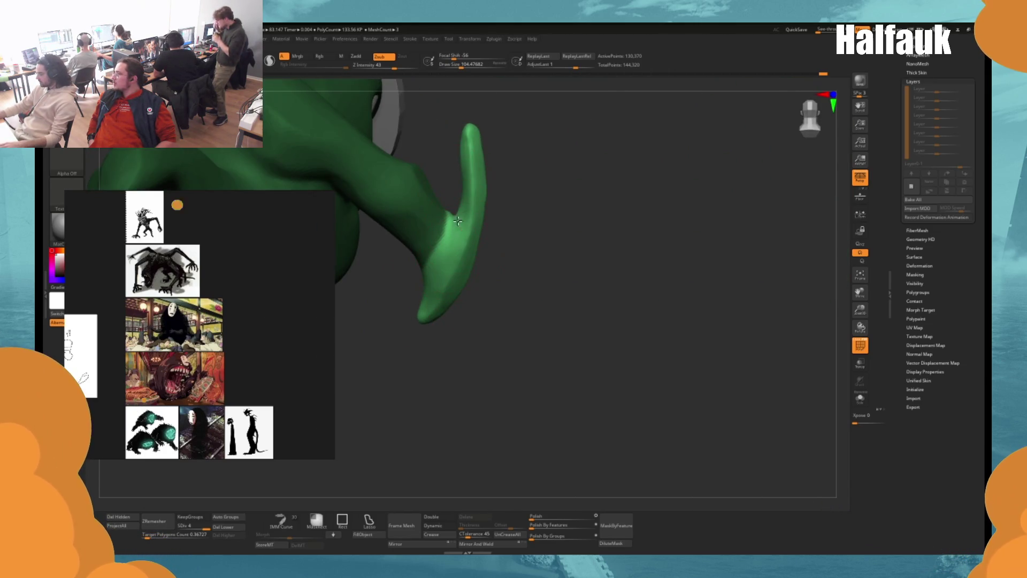
mouse_move(535, 207)
left_mouse_down()
mouse_move(511, 211)
mouse_move(535, 258)
mouse_move(580, 275)
mouse_move(545, 289)
mouse_move(516, 285)
left_mouse_up()
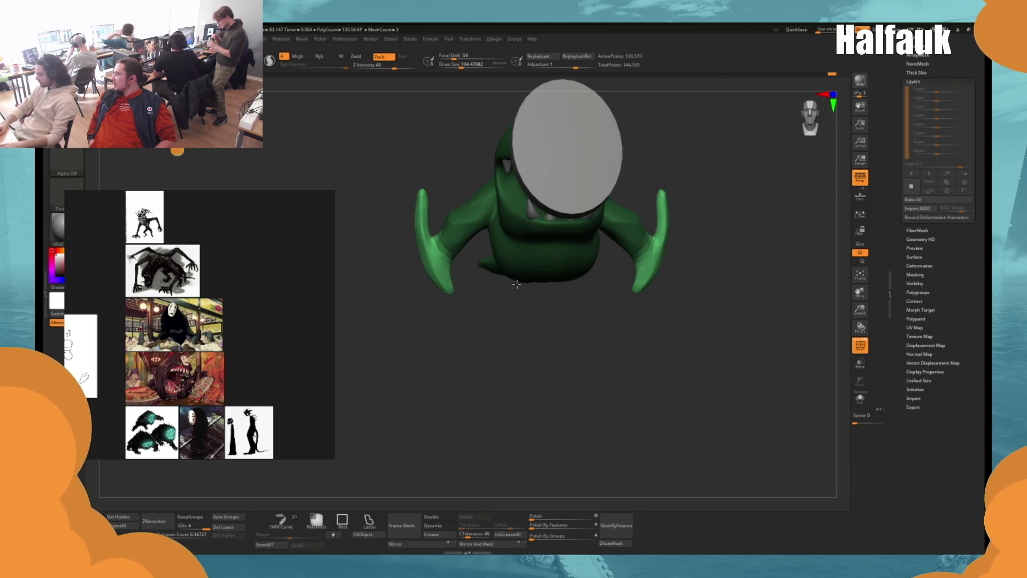
left_click_drag(516, 284, 560, 267)
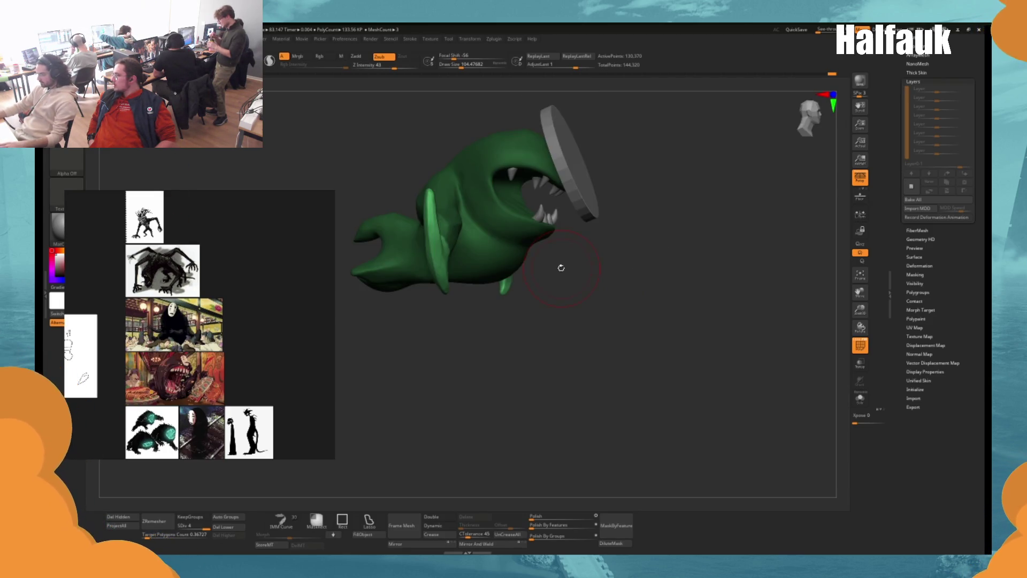
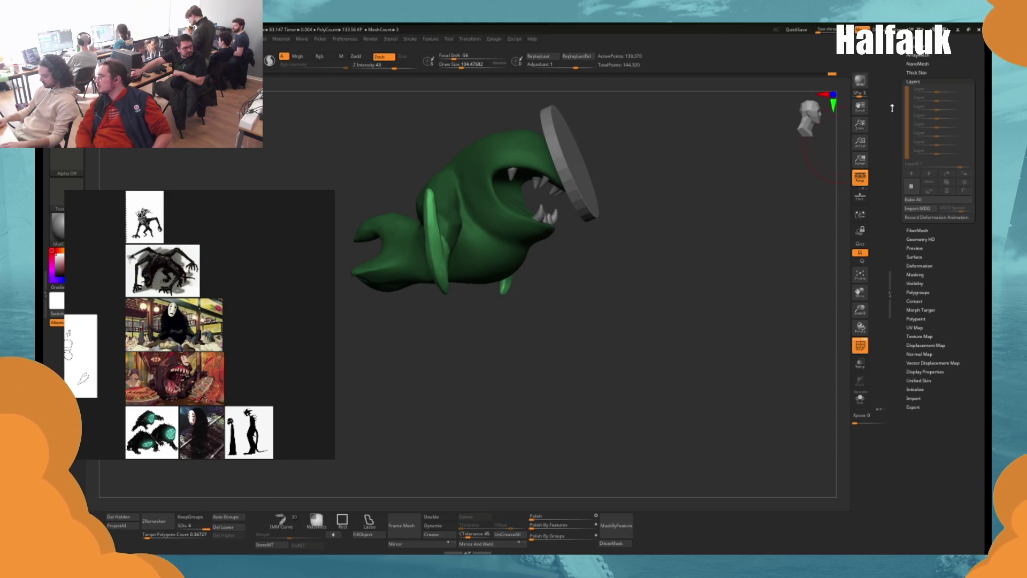
Hide the disc and teeth subtools, then select and solo the PM3D_Cylinder3D1_1 disc.
scroll(896, 120, "up", 2)
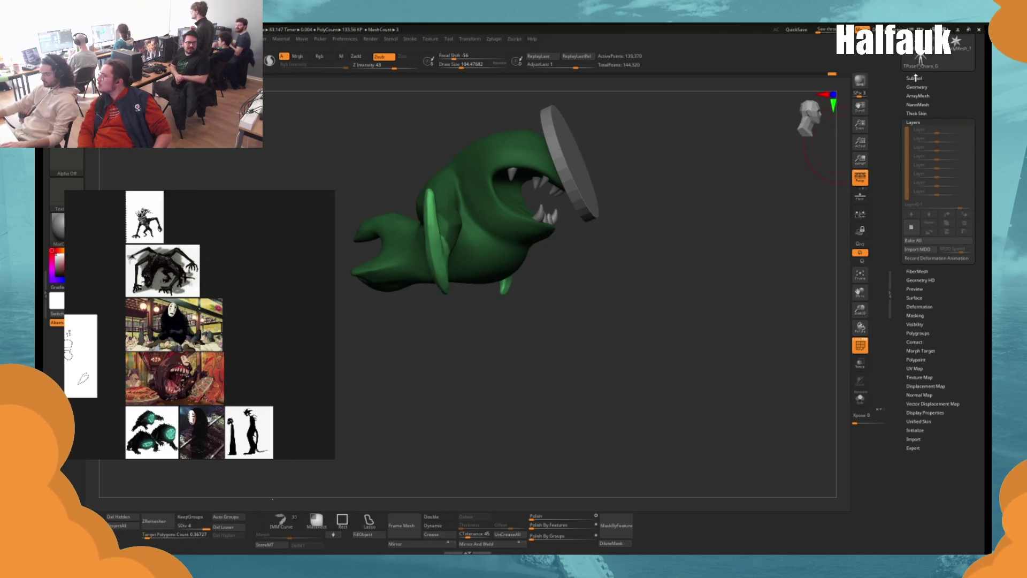
left_click(915, 78)
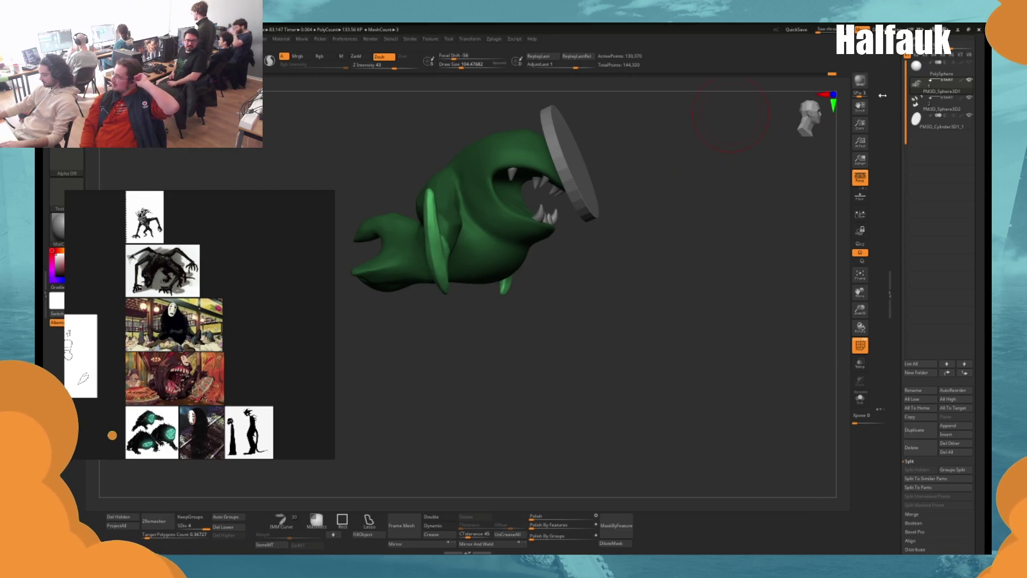
left_click(970, 117)
left_click(970, 99)
mouse_move(947, 66)
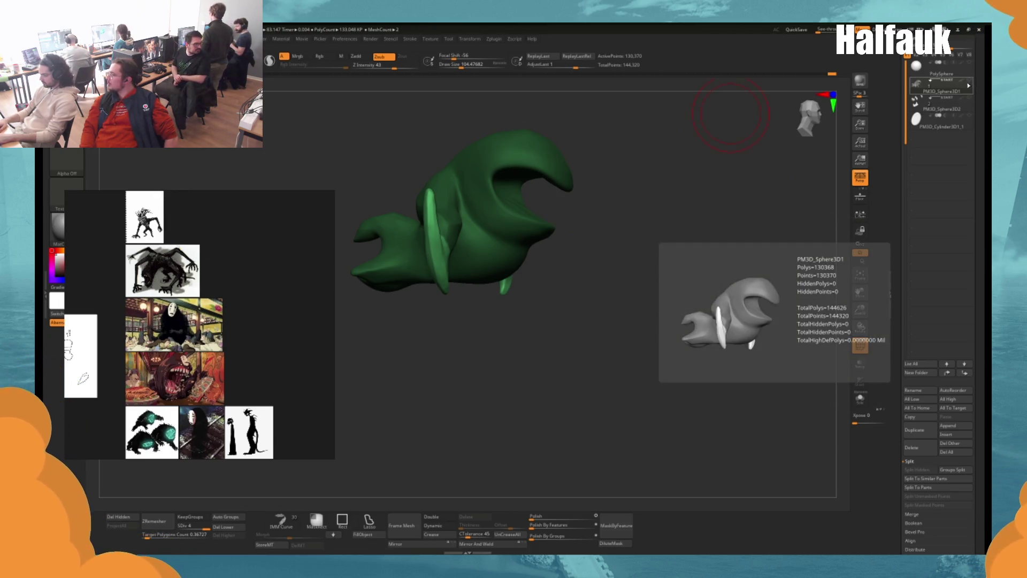
left_click(943, 125)
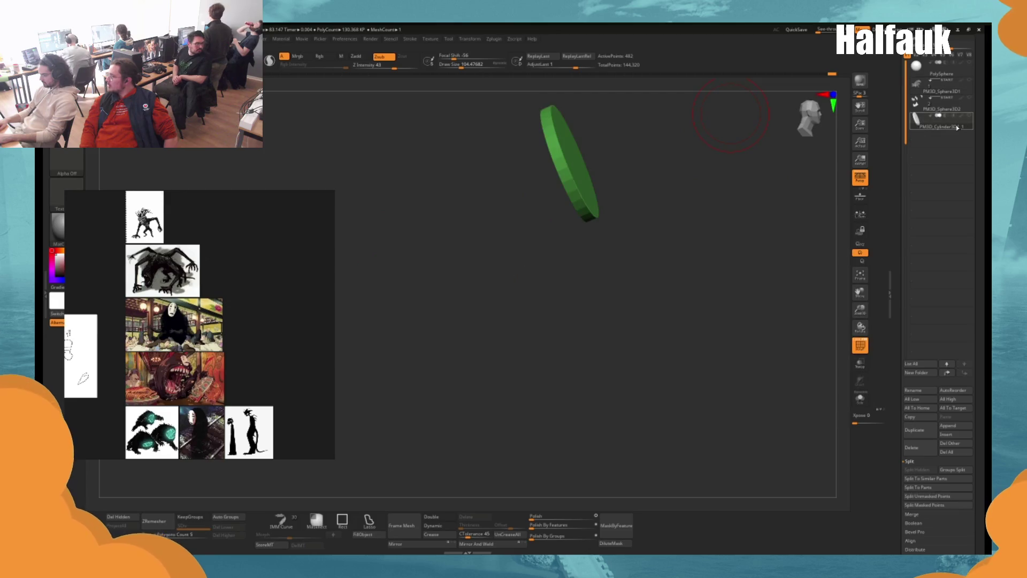
Append a PM3D_Sphere3D1_1 subtool and scale it up greatly beside the disc.
left_click(953, 428)
left_click_drag(468, 252, 514, 230)
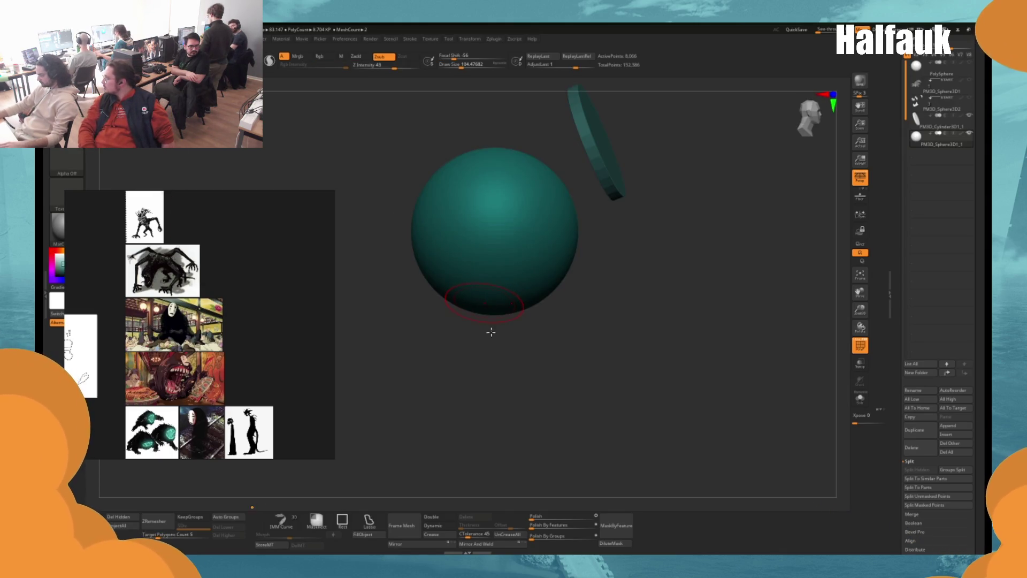
key("space")
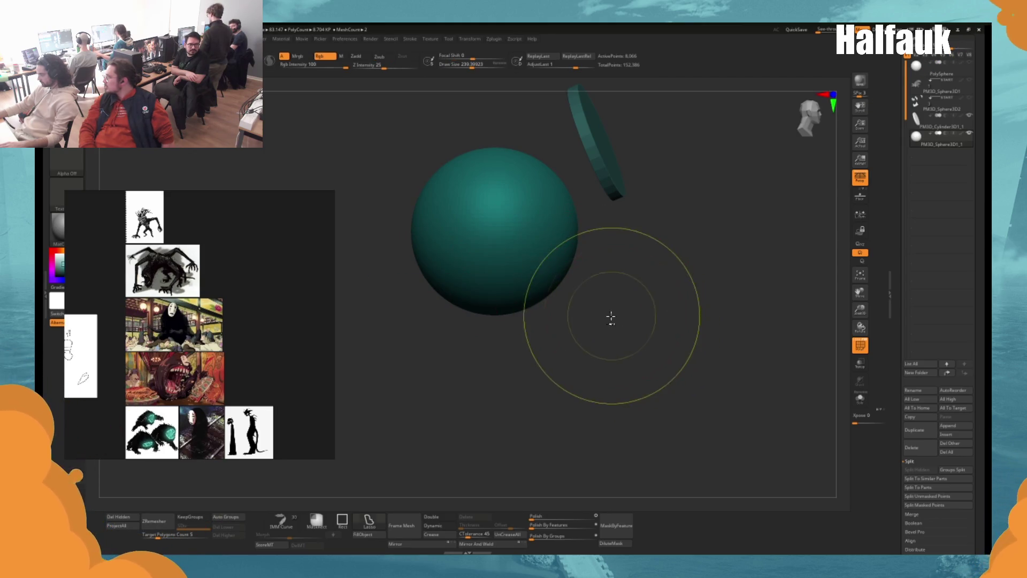
Choose the Move brush from the brush list using the B, M shortcut.
mouse_move(511, 277)
left_mouse_down()
mouse_move(523, 289)
mouse_move(511, 298)
left_mouse_up()
key("space")
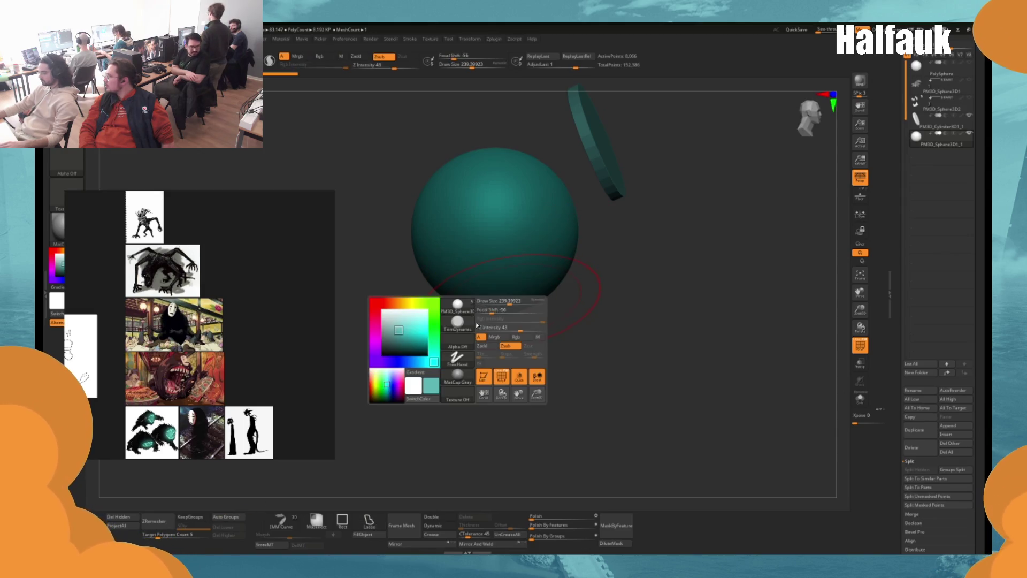
key("b")
key("m")
left_click(500, 303)
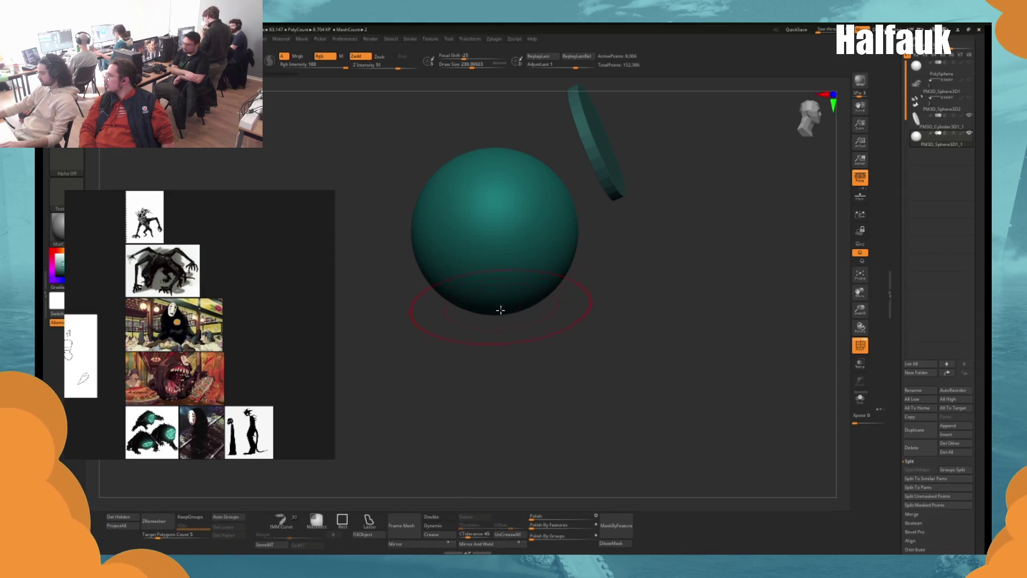
key("space")
Flatten the sphere's bottom, stretch its left side into a long blob, and raise its top bump.
mouse_move(497, 313)
left_mouse_down()
mouse_move(493, 277)
mouse_move(498, 319)
mouse_move(506, 321)
mouse_move(488, 298)
mouse_move(513, 310)
left_mouse_up()
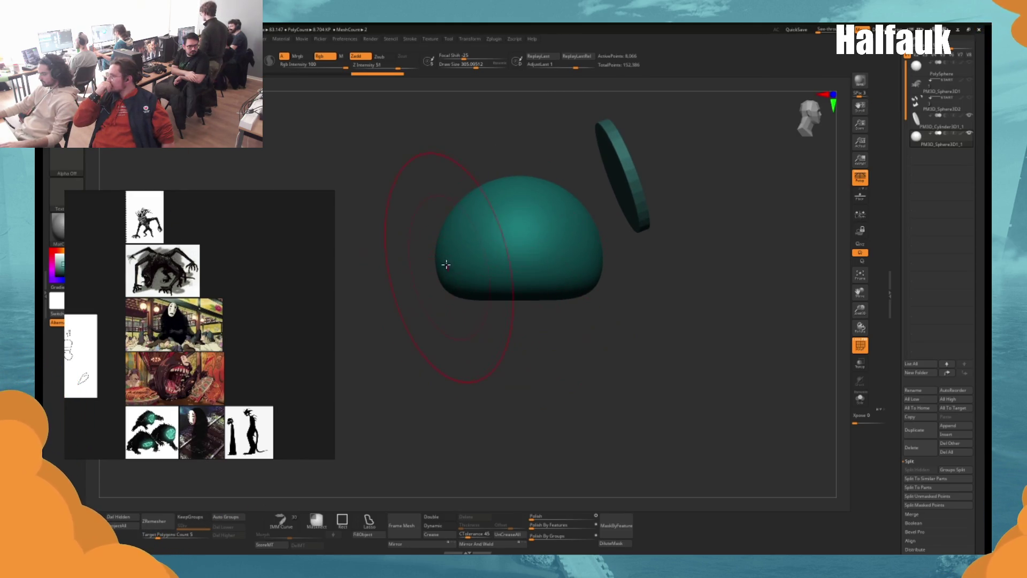
key("space")
left_click_drag(429, 267, 367, 262)
key("space")
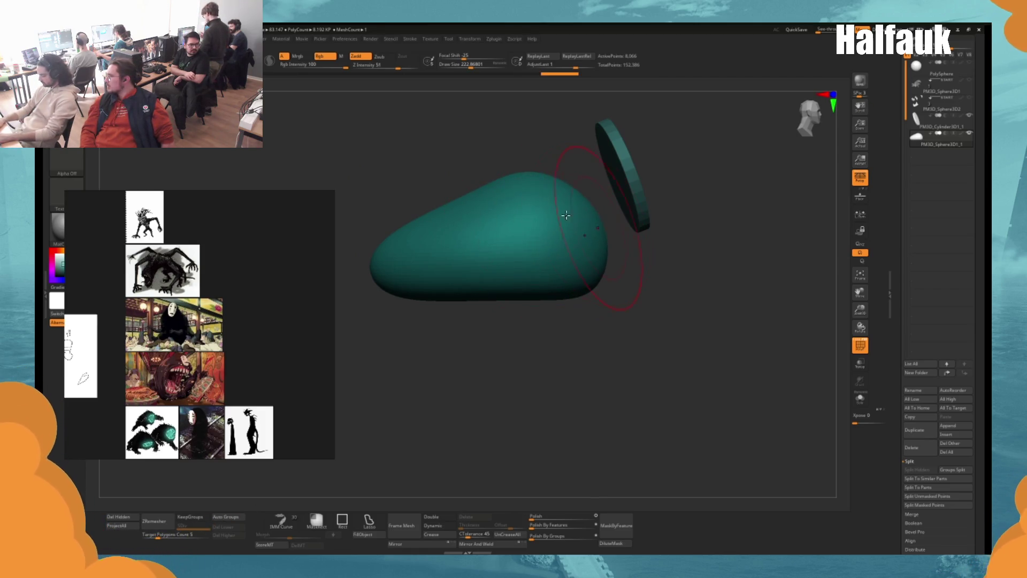
mouse_move(532, 185)
left_mouse_down()
mouse_move(525, 176)
mouse_move(533, 184)
left_mouse_up()
mouse_move(552, 134)
left_mouse_down()
mouse_move(543, 156)
mouse_move(528, 156)
mouse_move(557, 134)
mouse_move(527, 179)
mouse_move(481, 160)
mouse_move(444, 166)
mouse_move(554, 163)
left_mouse_up()
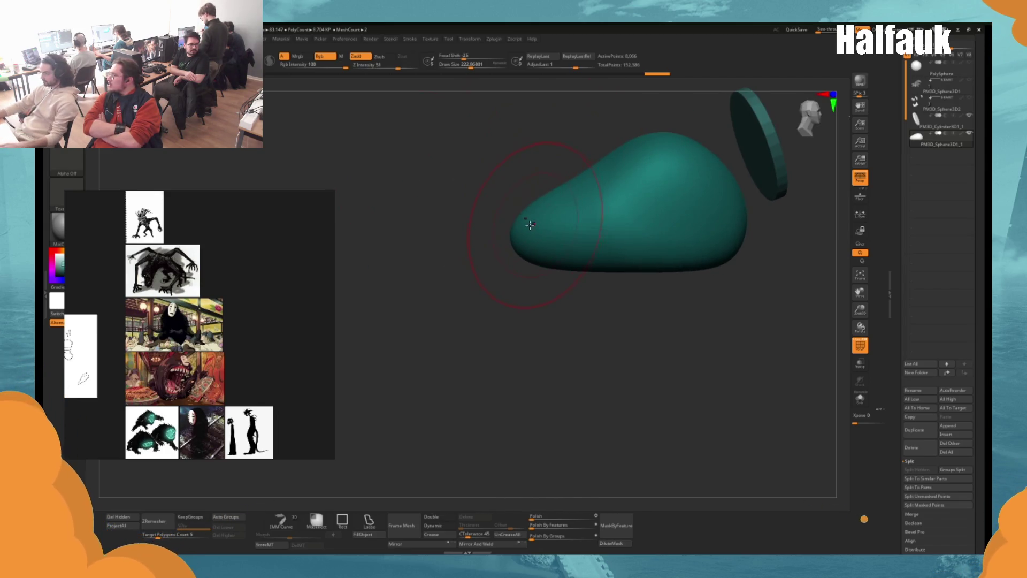
mouse_move(511, 218)
left_mouse_down()
mouse_move(479, 179)
mouse_move(505, 175)
mouse_move(503, 163)
mouse_move(624, 214)
left_mouse_up()
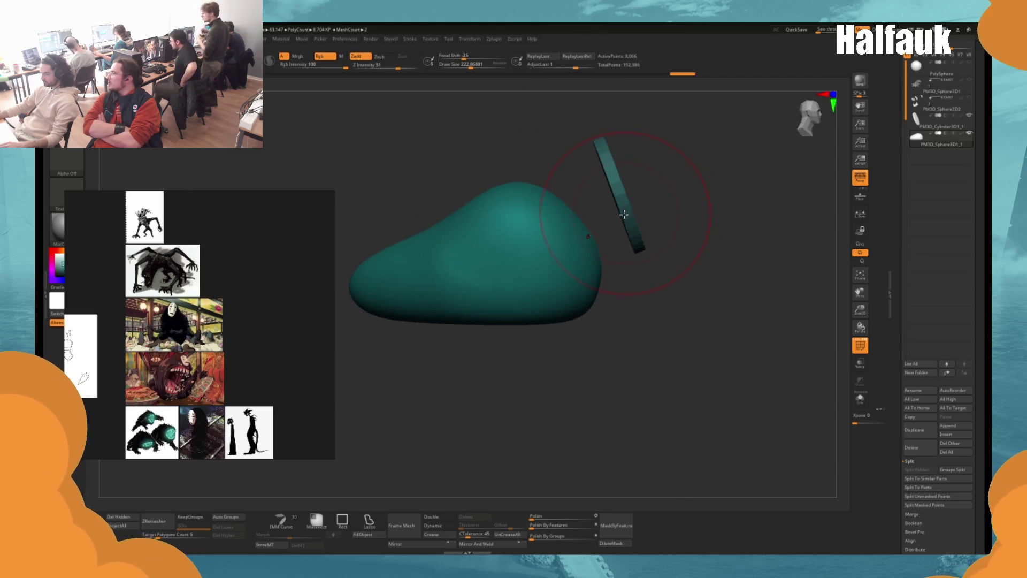
Move the disc down onto the slug body's taller end with the gizmo.
key("w")
left_click(621, 214)
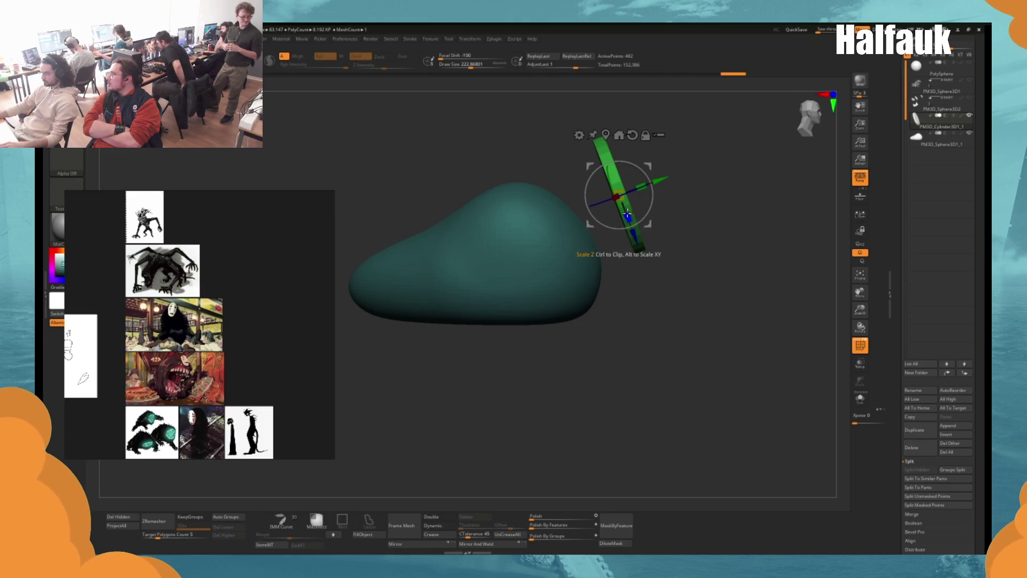
left_click_drag(663, 180, 631, 193)
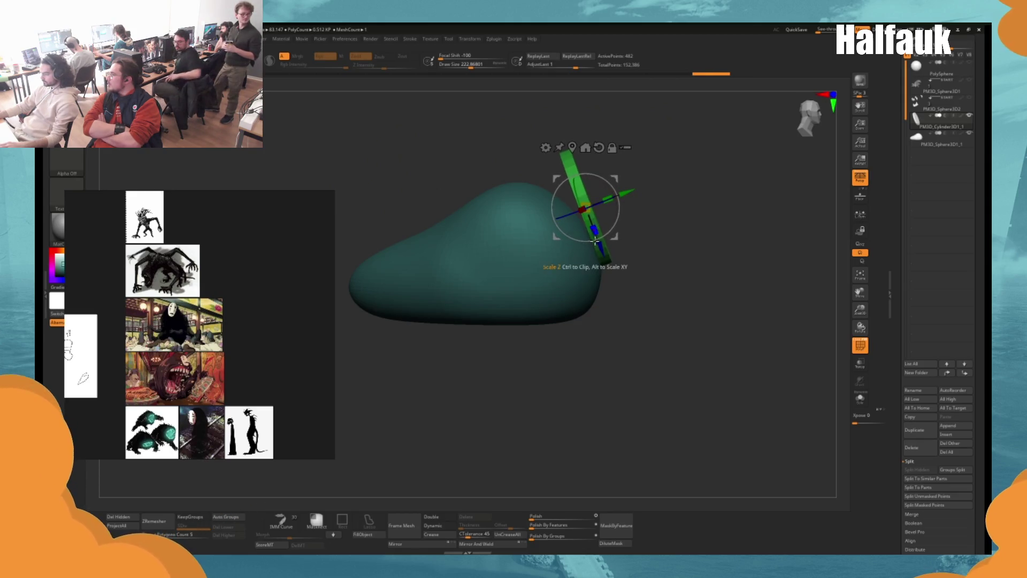
left_click_drag(602, 247, 604, 268)
left_click(566, 267)
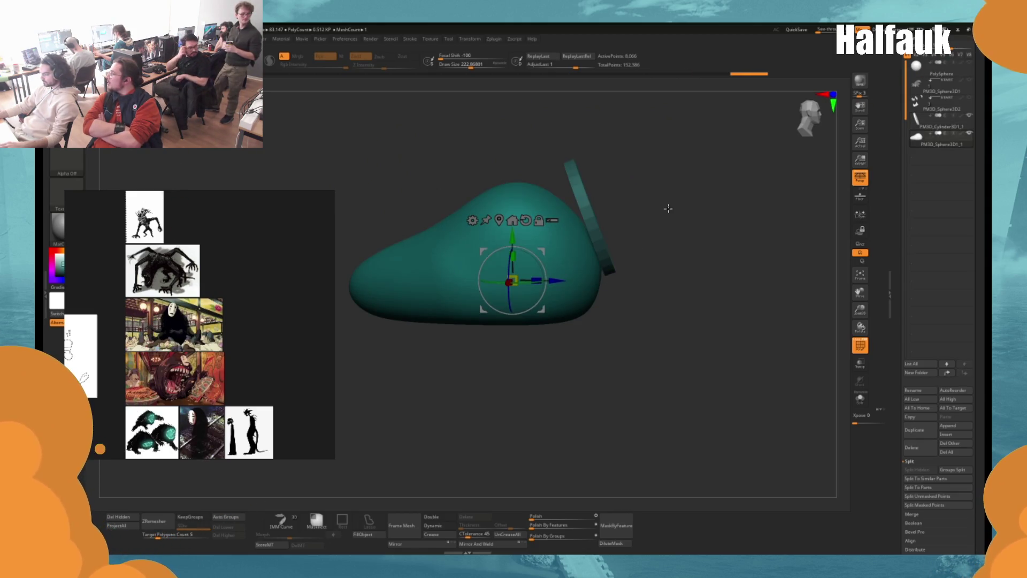
key("q")
left_click_drag(213, 277, 243, 259)
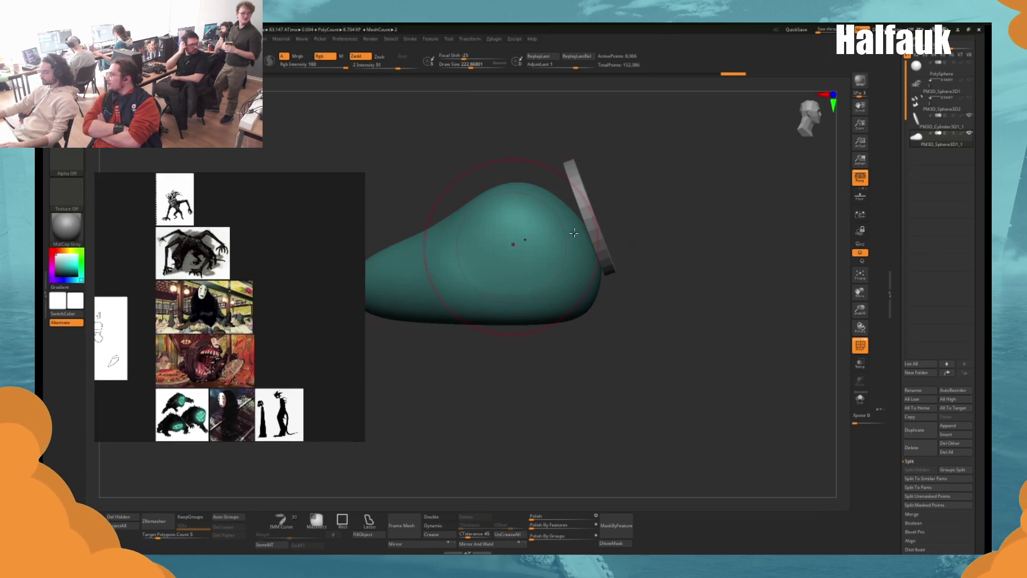
Reselect the disc and orbit around to check its placement face-on and edge-on.
key("w")
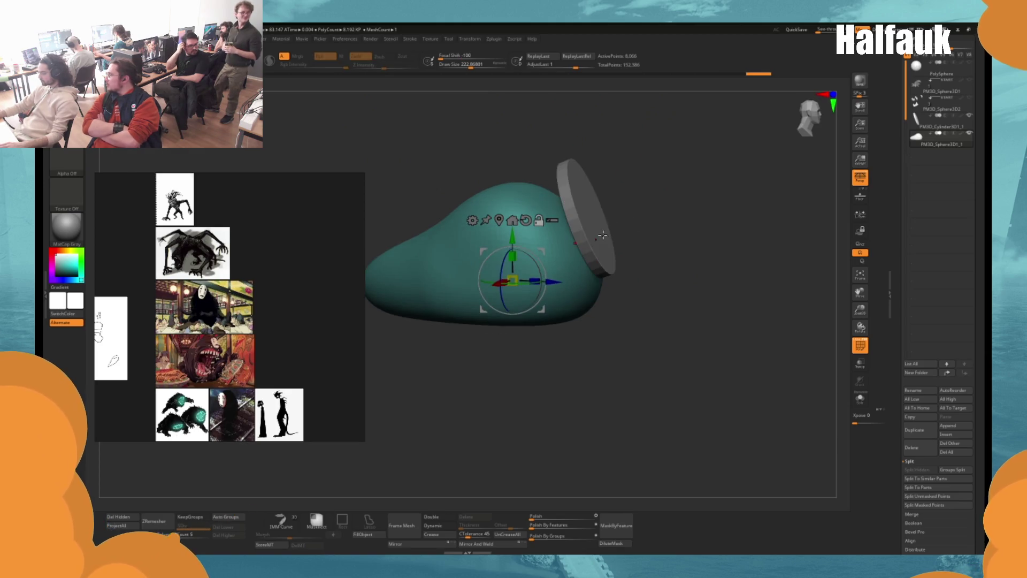
left_click(602, 236)
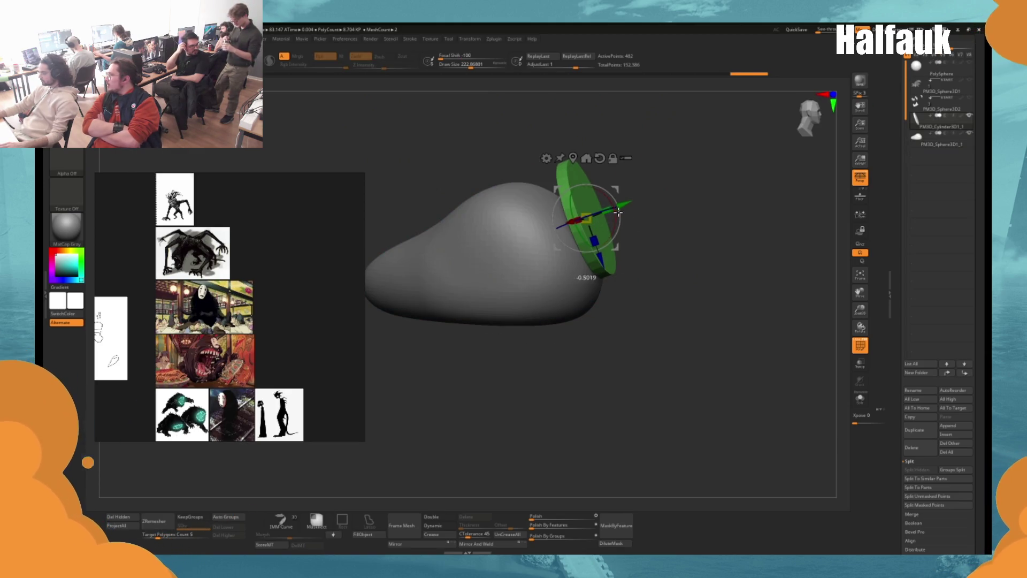
key("q")
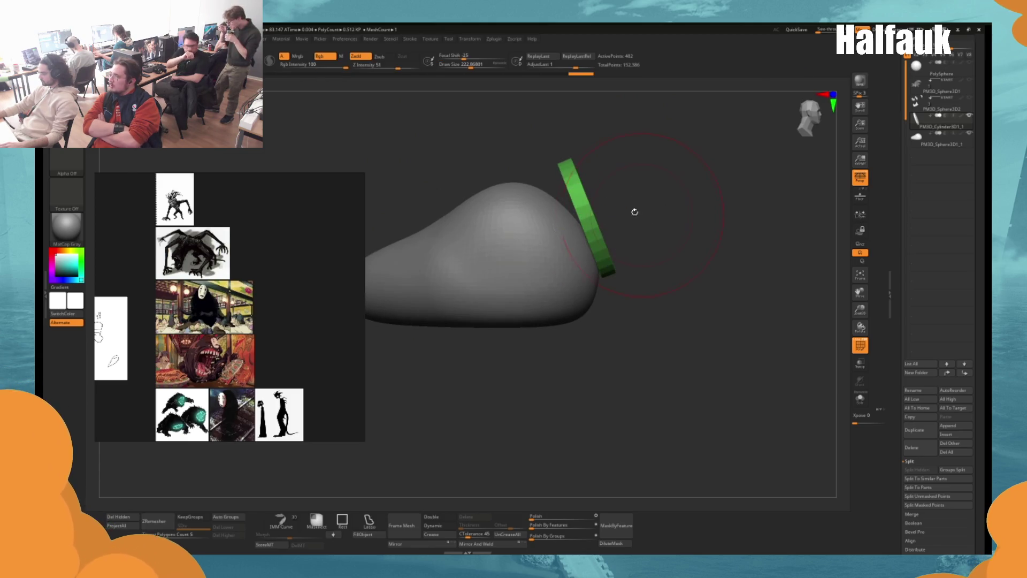
key("w")
left_click_drag(618, 218, 567, 224)
left_click_drag(760, 235, 624, 244)
left_click_drag(514, 308, 619, 243)
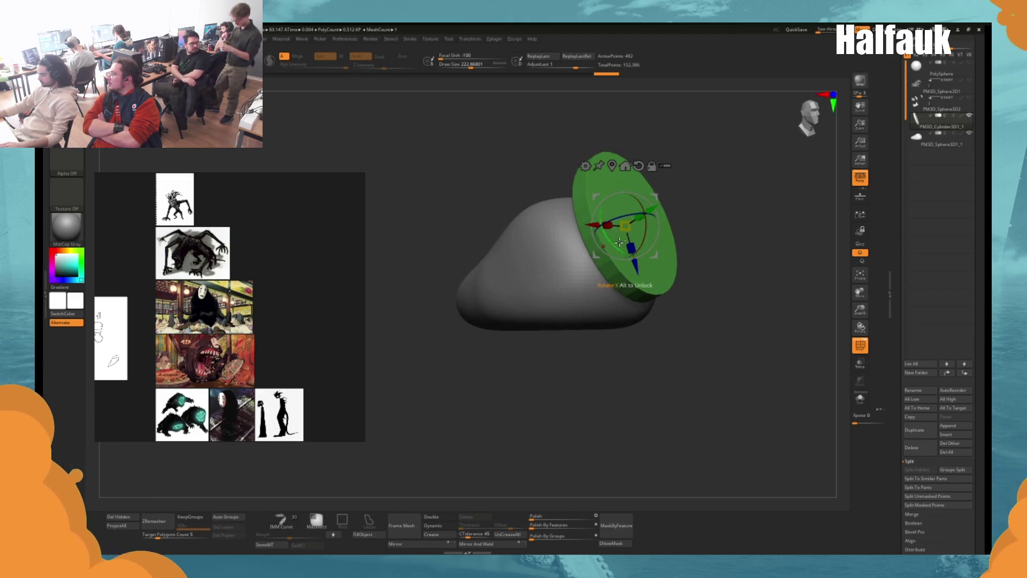
mouse_move(690, 247)
left_mouse_down()
mouse_move(739, 245)
mouse_move(685, 233)
left_mouse_up()
key("q")
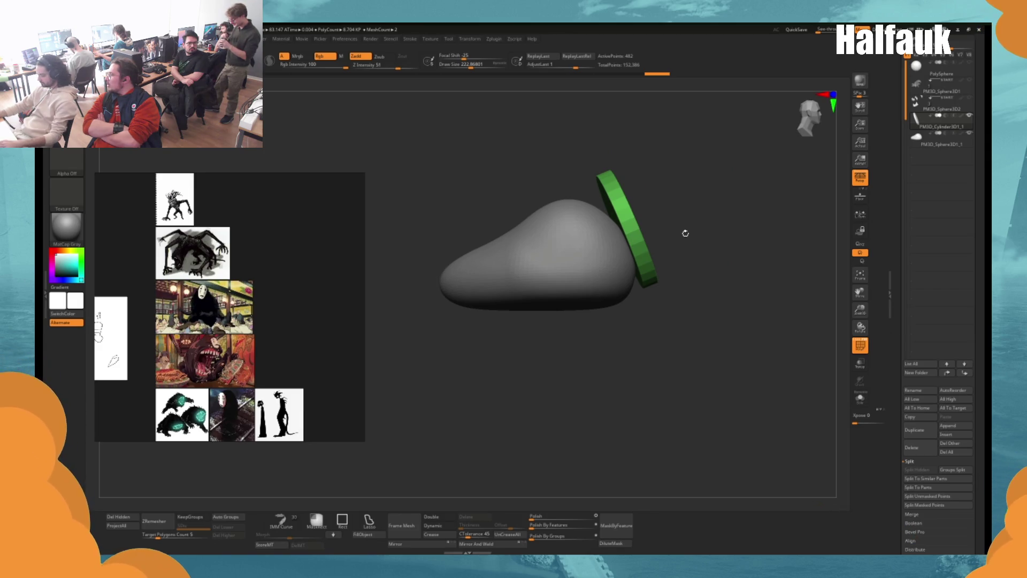
mouse_move(685, 233)
left_mouse_down()
mouse_move(640, 211)
mouse_move(605, 227)
left_mouse_up()
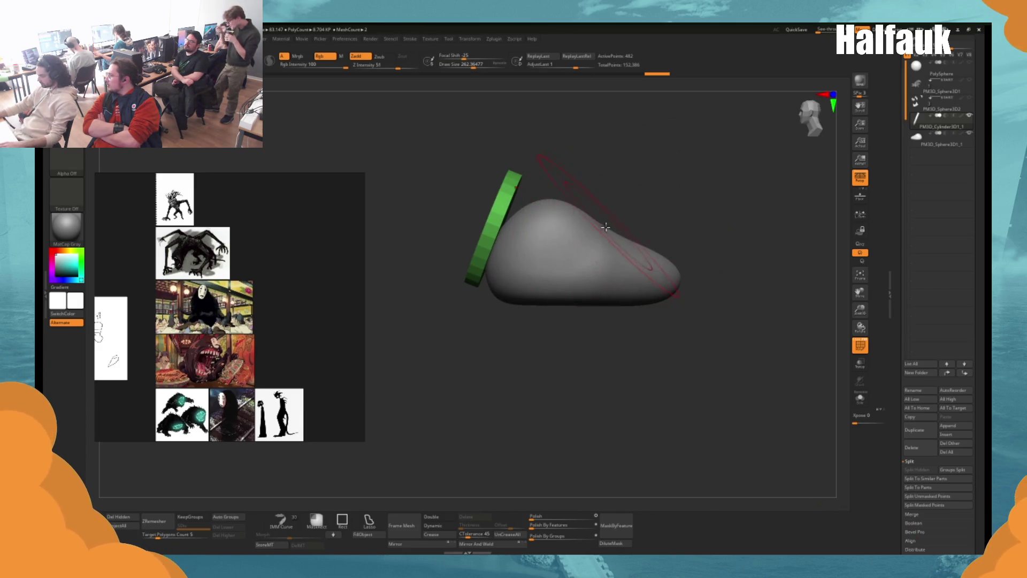
Select the body, check front and side views, then switch to the Pinterest browser.
left_click(547, 210, "alt")
key("space")
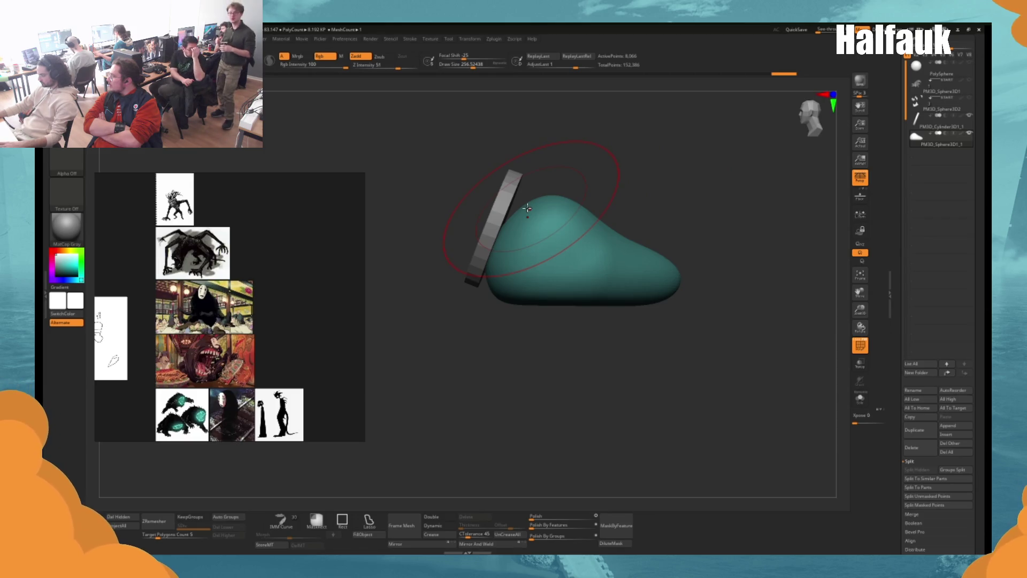
left_click_drag(527, 208, 608, 229)
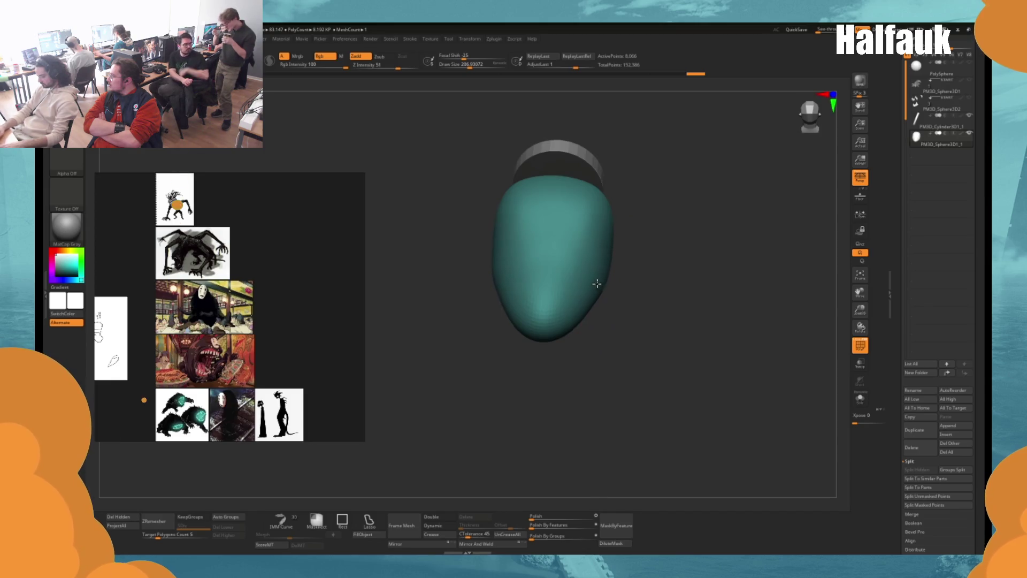
left_click_drag(627, 280, 576, 300)
key("alt+Tab")
key("Tab")
key("Tab")
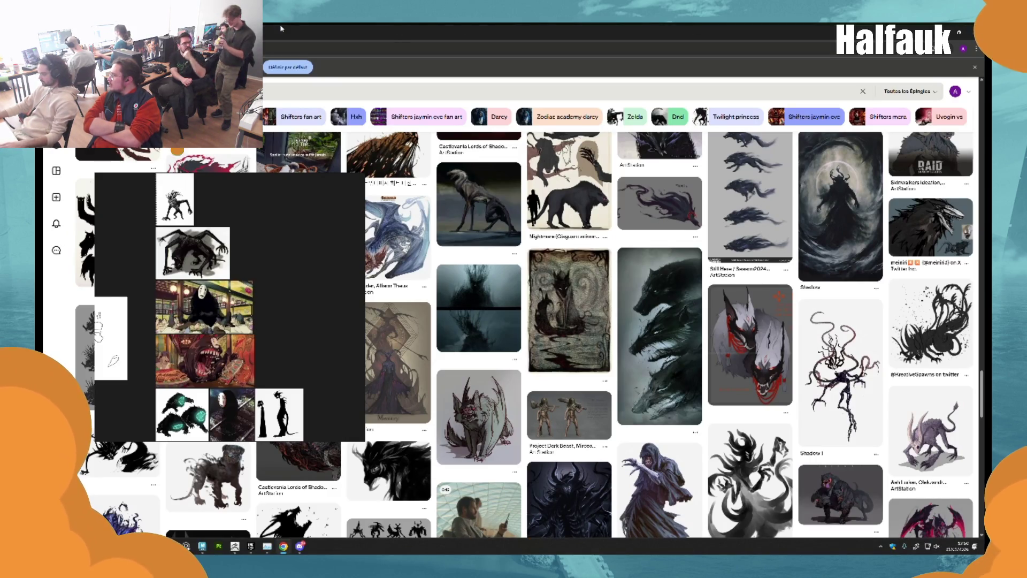
Run a new slug search on Pinterest for fresh reference images.
left_click(535, 91)
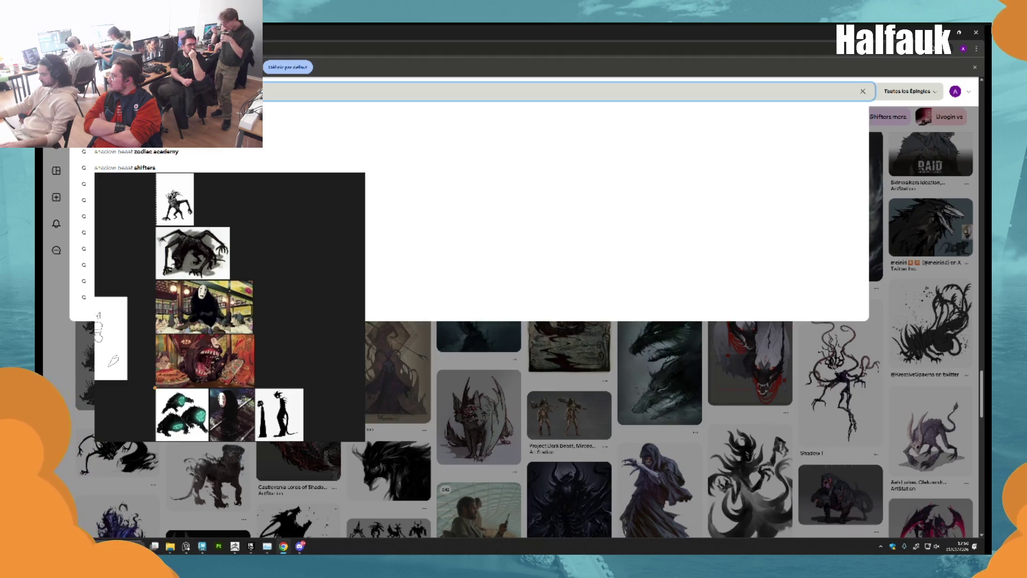
key("Return")
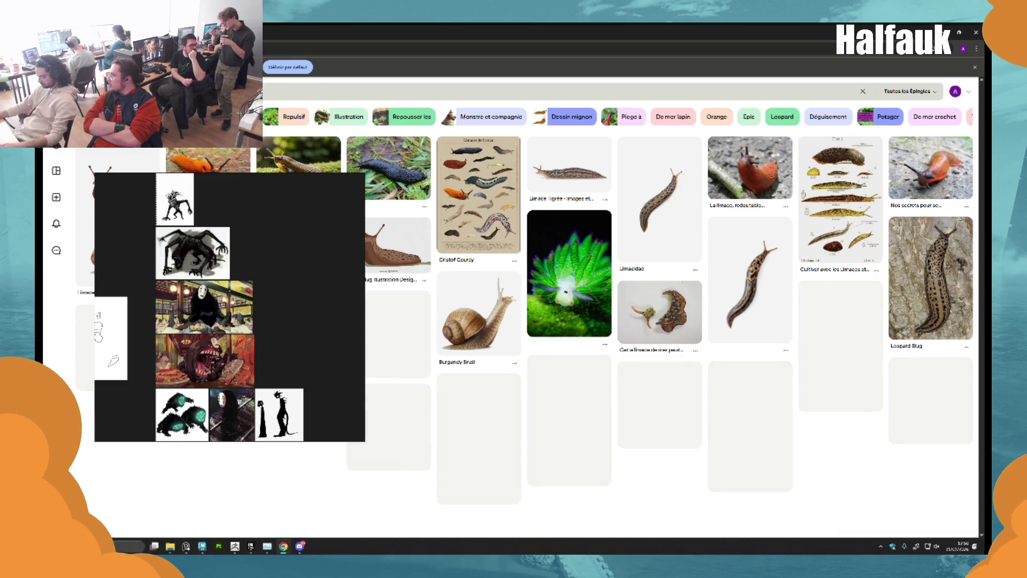
left_click(535, 91)
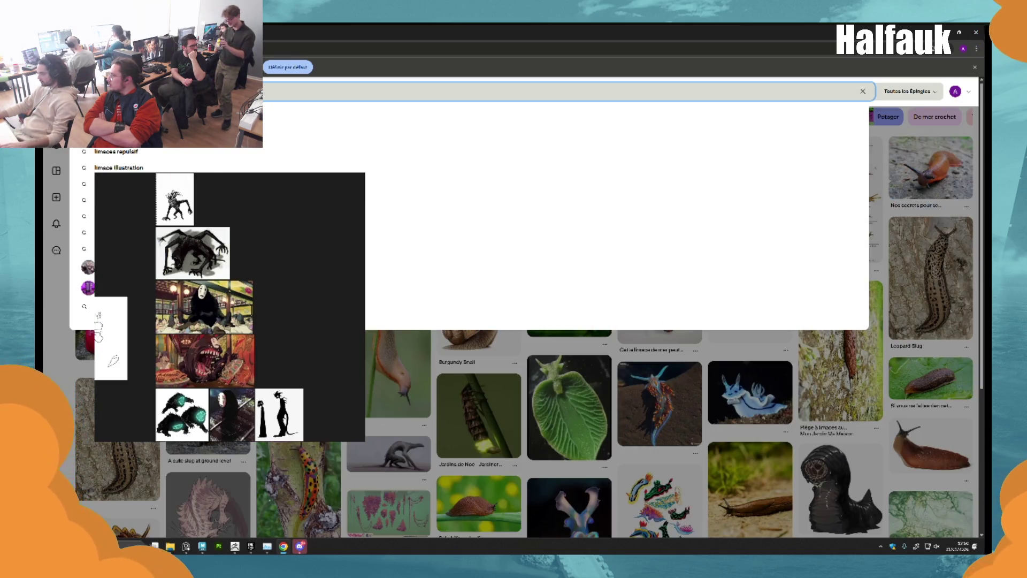
key("Return")
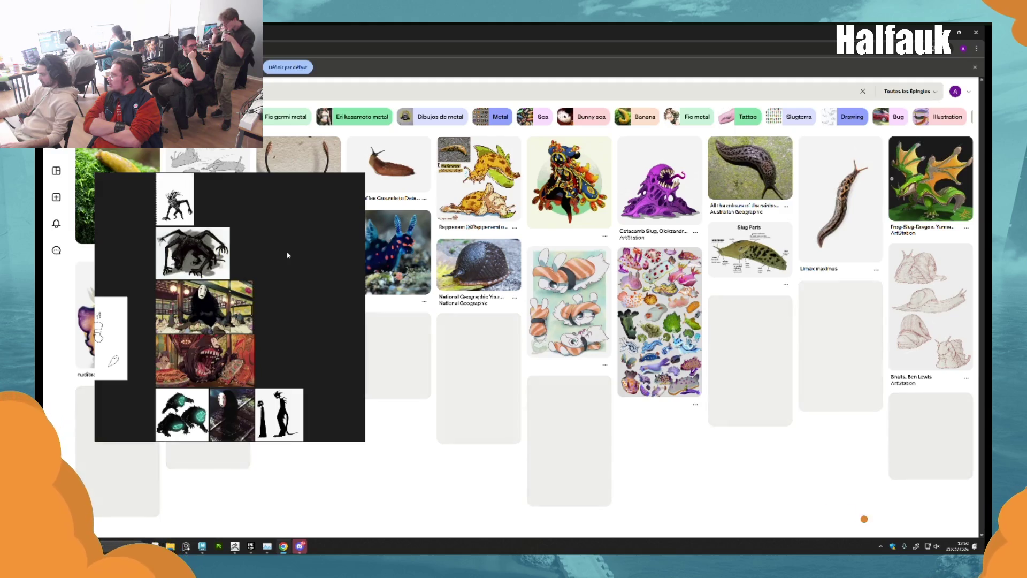
Drag the PureRef board to the top-left corner and return to ZBrush.
mouse_move(273, 256)
left_mouse_down()
mouse_move(340, 295)
mouse_move(653, 344)
mouse_move(223, 193)
mouse_move(293, 201)
mouse_move(314, 188)
mouse_move(487, 280)
left_mouse_up()
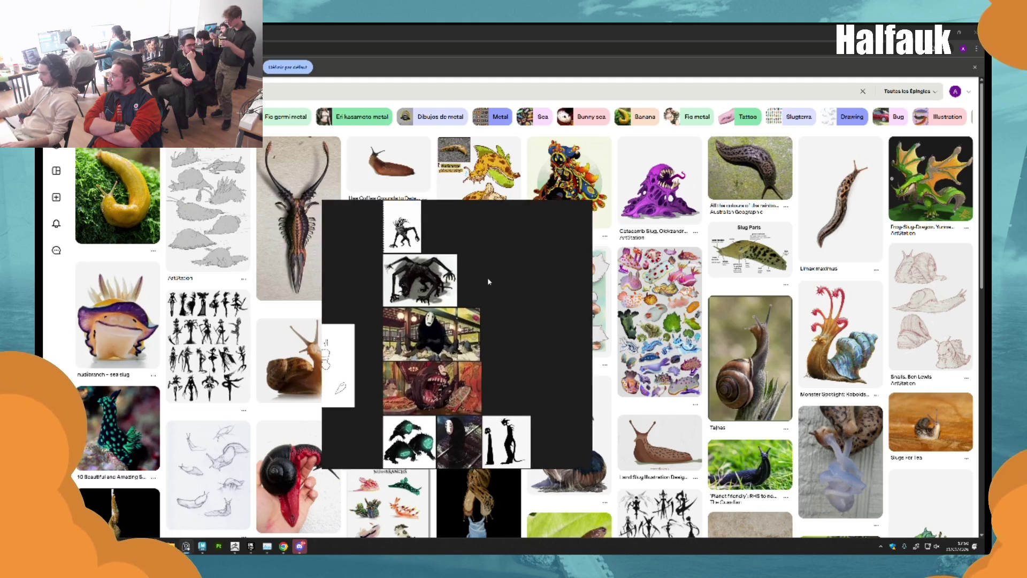
mouse_move(380, 266)
left_mouse_down()
mouse_move(547, 249)
mouse_move(173, 179)
mouse_move(184, 167)
left_mouse_up()
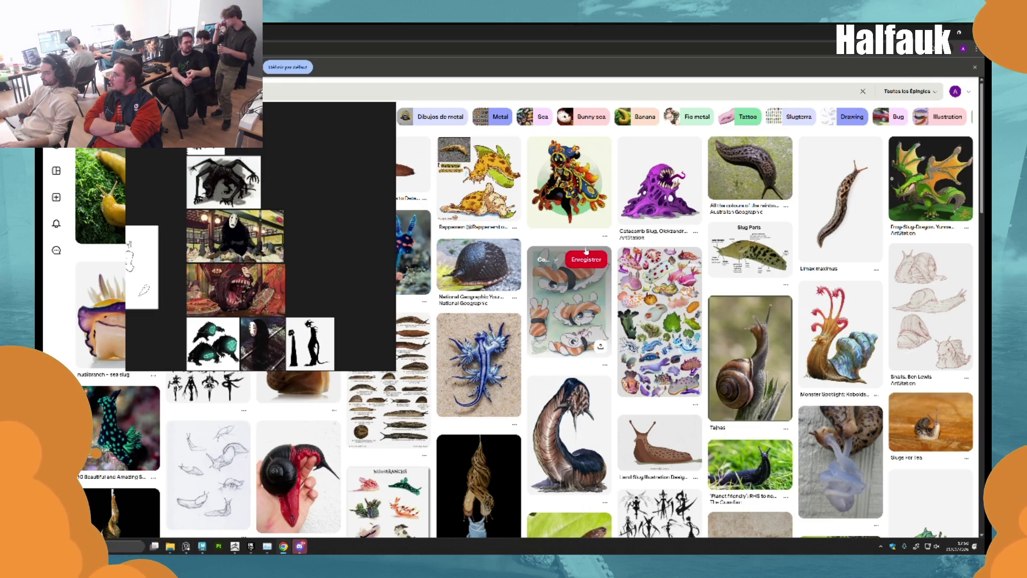
key("alt+Tab")
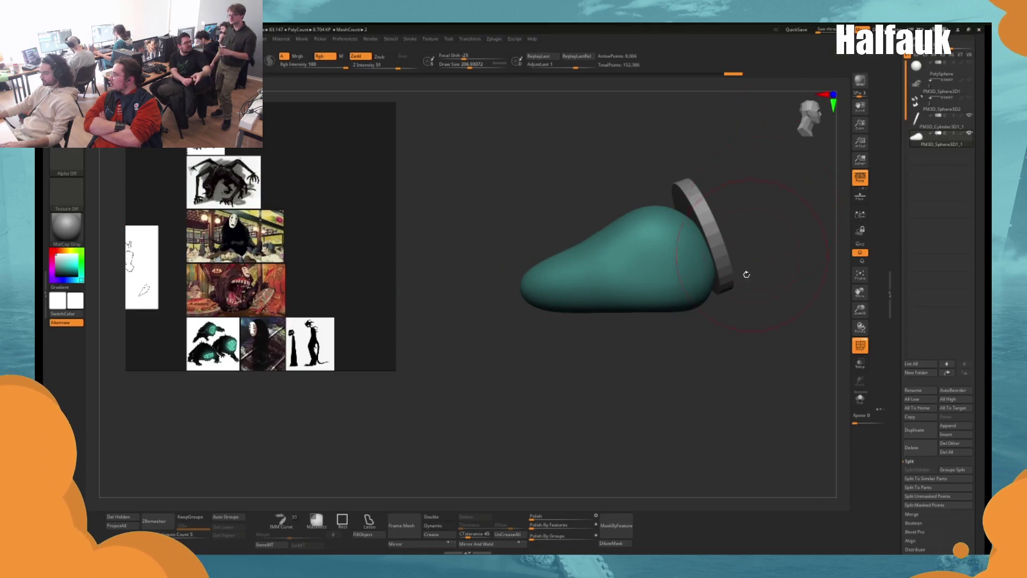
Reduce the brush Draw Size to about 68.
left_click_drag(747, 274, 717, 270)
key("space")
left_click_drag(505, 280, 481, 280)
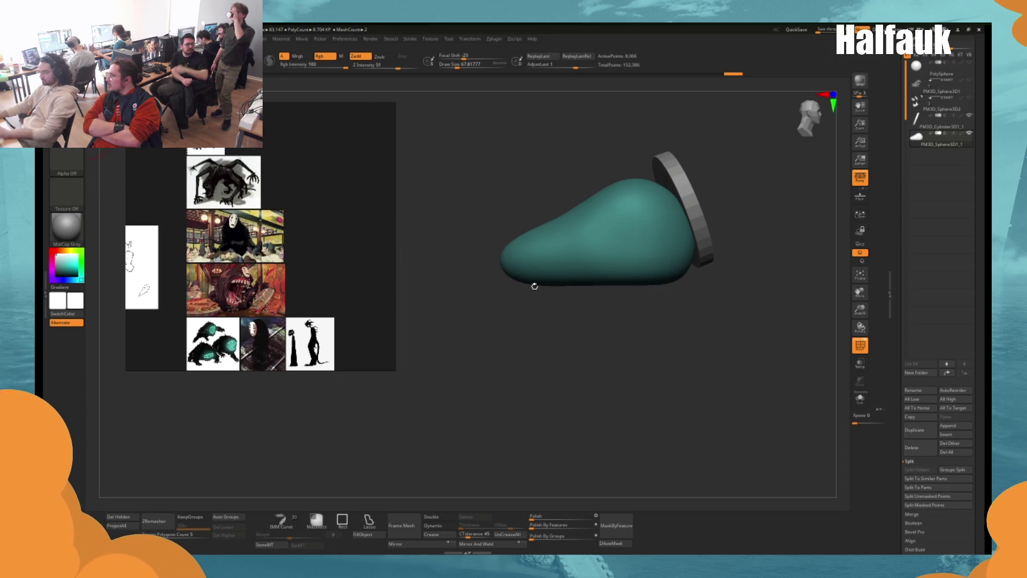
Lasso-mask the slug body so only its lower edge stays unmasked.
mouse_move(469, 279)
left_mouse_down()
mouse_move(539, 360)
mouse_move(738, 320)
mouse_move(778, 262)
left_mouse_up()
mouse_move(706, 338)
left_mouse_down()
mouse_move(568, 362)
mouse_move(418, 274)
left_mouse_up()
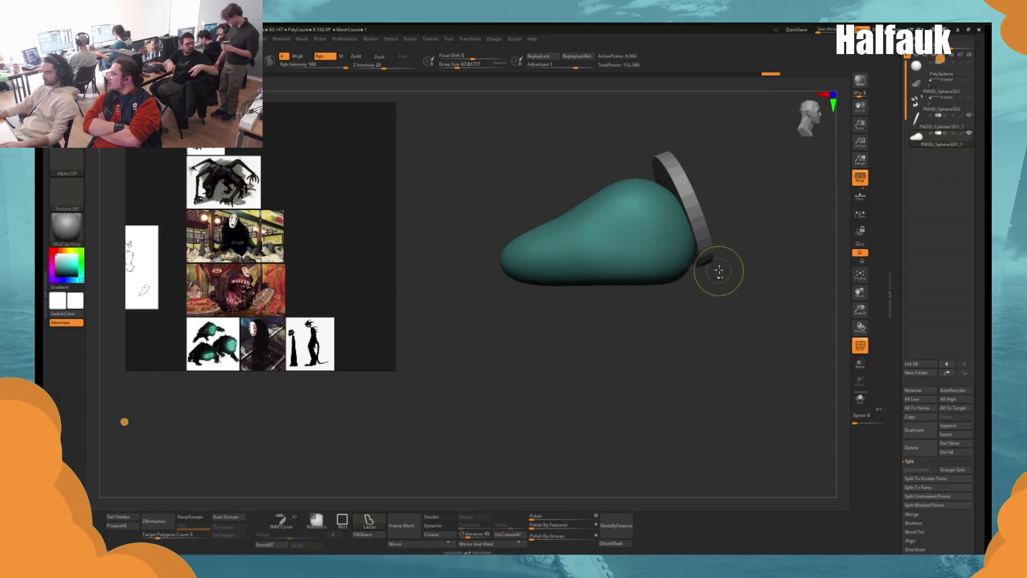
key("ctrl")
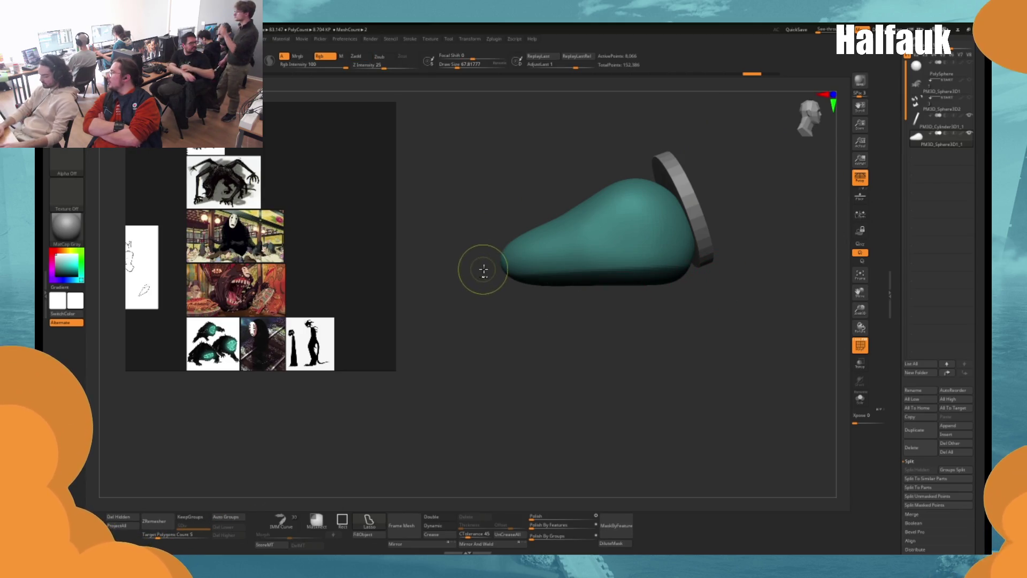
key("ctrl+shift")
mouse_move(482, 271)
left_mouse_down()
mouse_move(555, 407)
mouse_move(780, 328)
mouse_move(801, 284)
left_mouse_up()
left_click_drag(814, 263, 816, 262)
mouse_move(615, 316)
left_mouse_down()
mouse_move(633, 354)
mouse_move(601, 351)
left_mouse_up()
key("w")
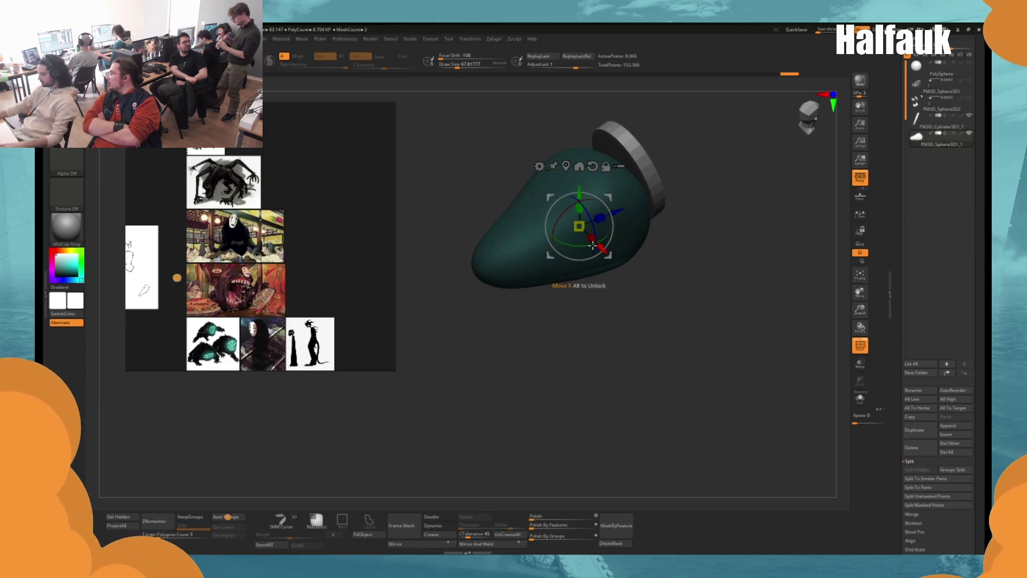
left_click_drag(601, 255, 652, 319)
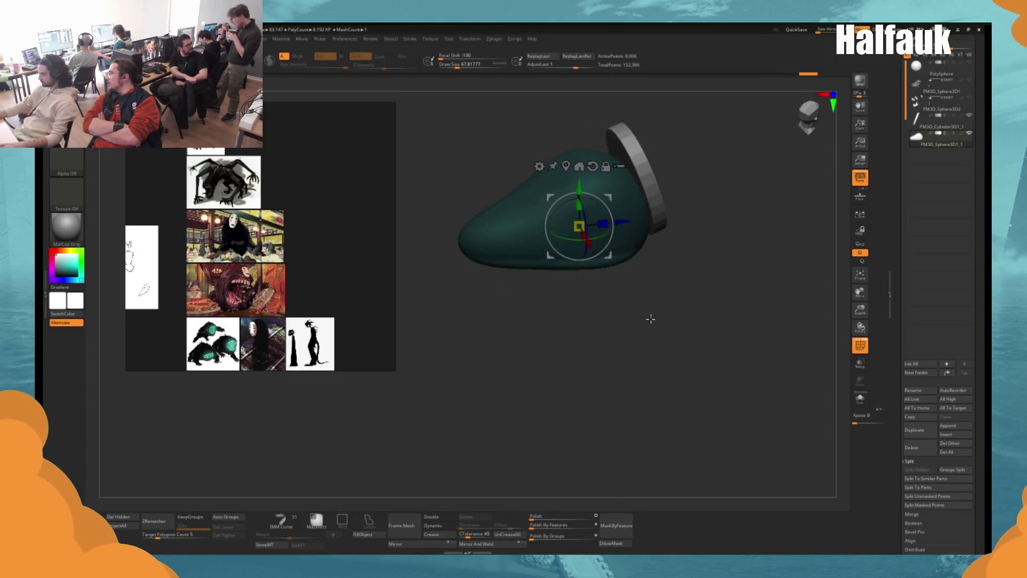
Apply Inflate and Inflate Balloon deformations to swell the unmasked underside into a foot rim.
scroll(901, 410, "down", 3)
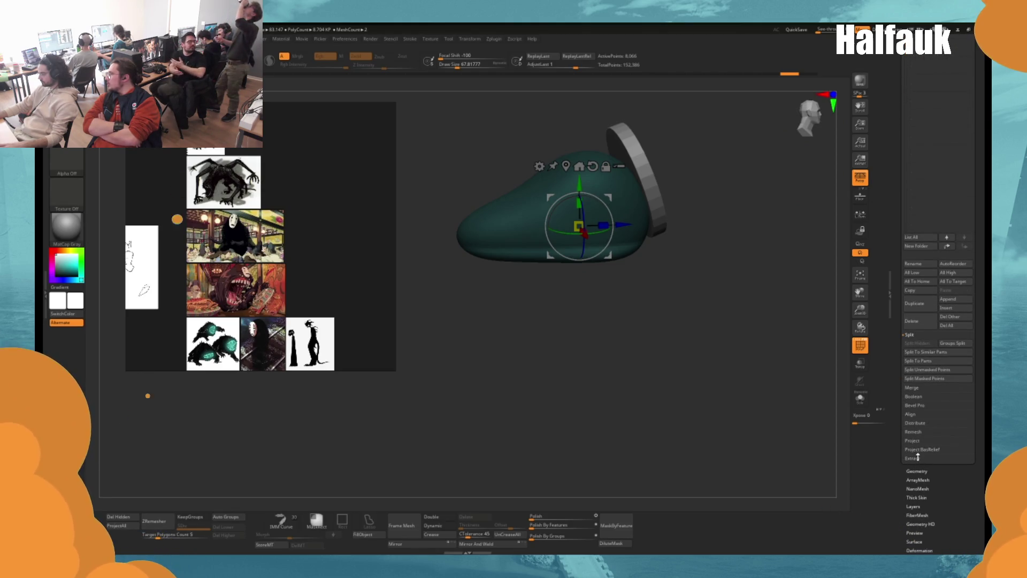
left_click(916, 550)
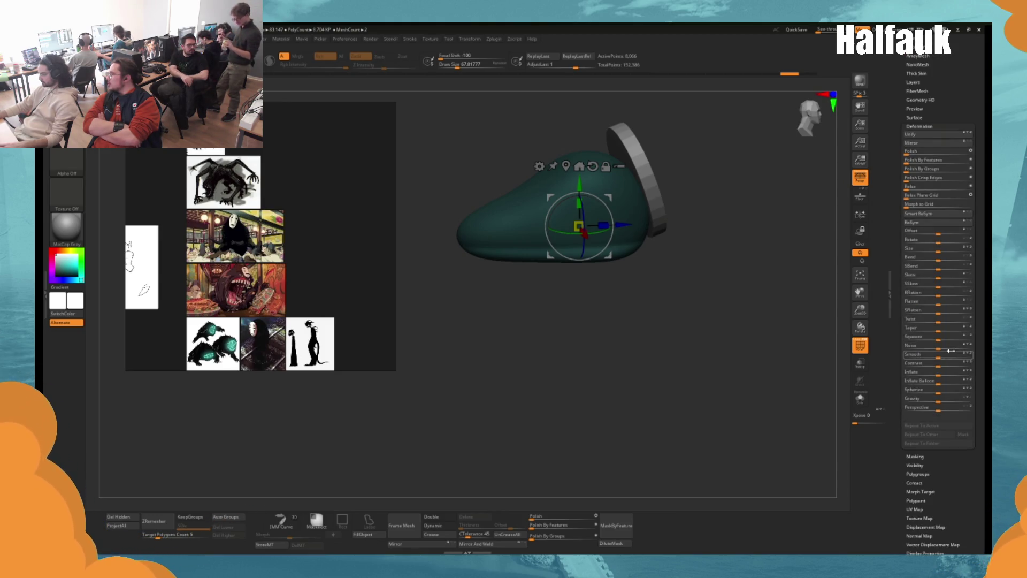
left_click(938, 372)
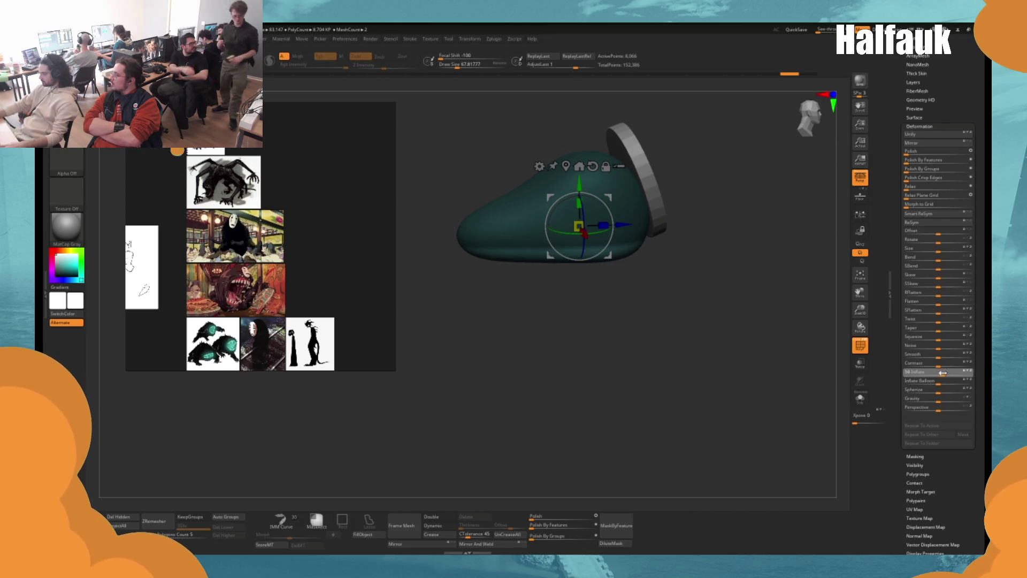
key("ctrl")
mouse_move(945, 384)
left_mouse_down()
mouse_move(765, 378)
mouse_move(856, 348)
left_mouse_up()
mouse_move(941, 381)
left_mouse_down()
mouse_move(926, 374)
mouse_move(964, 381)
left_mouse_up()
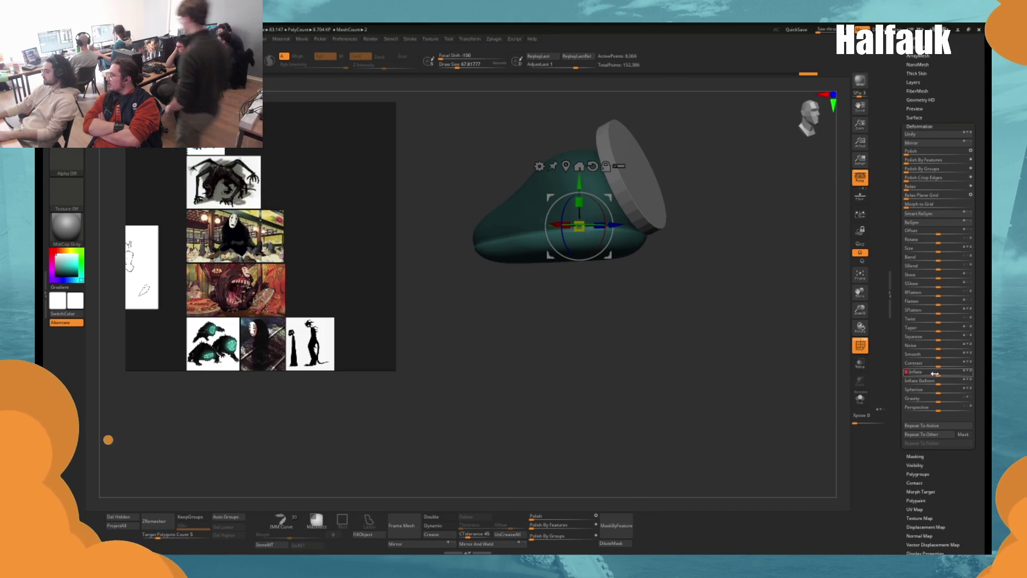
left_click_drag(751, 393, 734, 363)
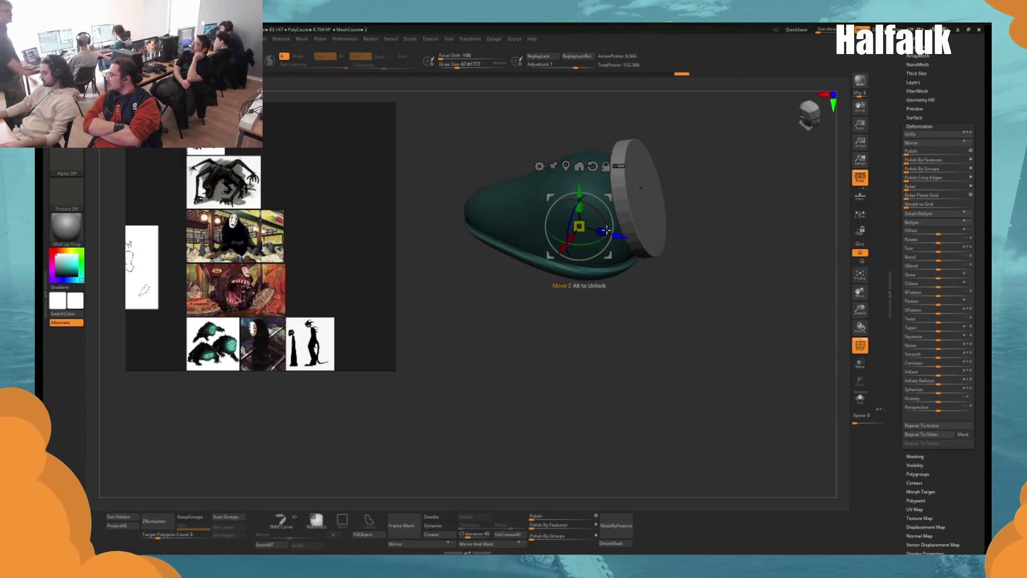
left_click_drag(604, 230, 579, 223)
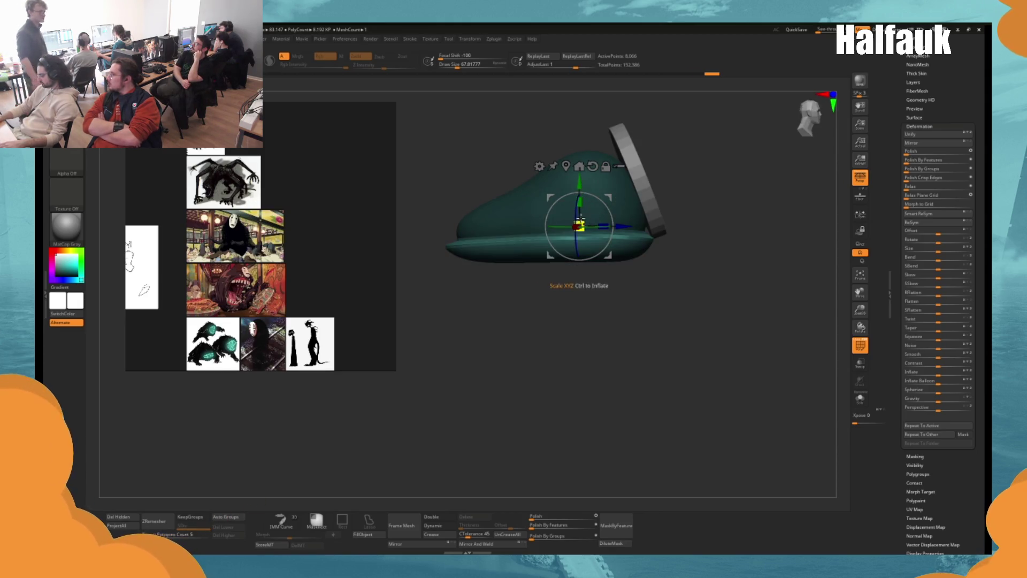
Clear the mask and smooth the body-to-foot crease with an enlarged Smooth brush.
key("q")
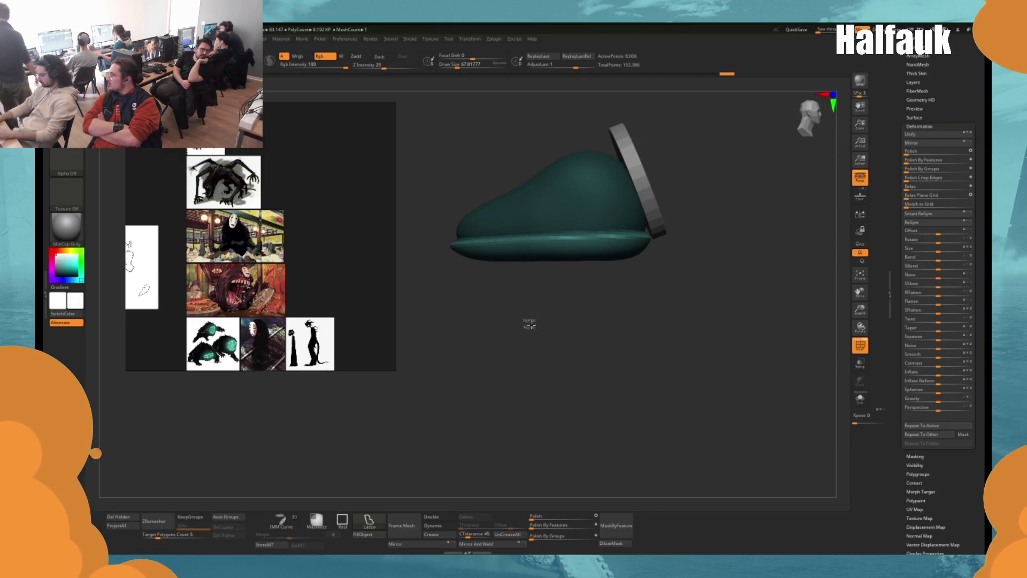
left_click(531, 319, "ctrl")
key("shift")
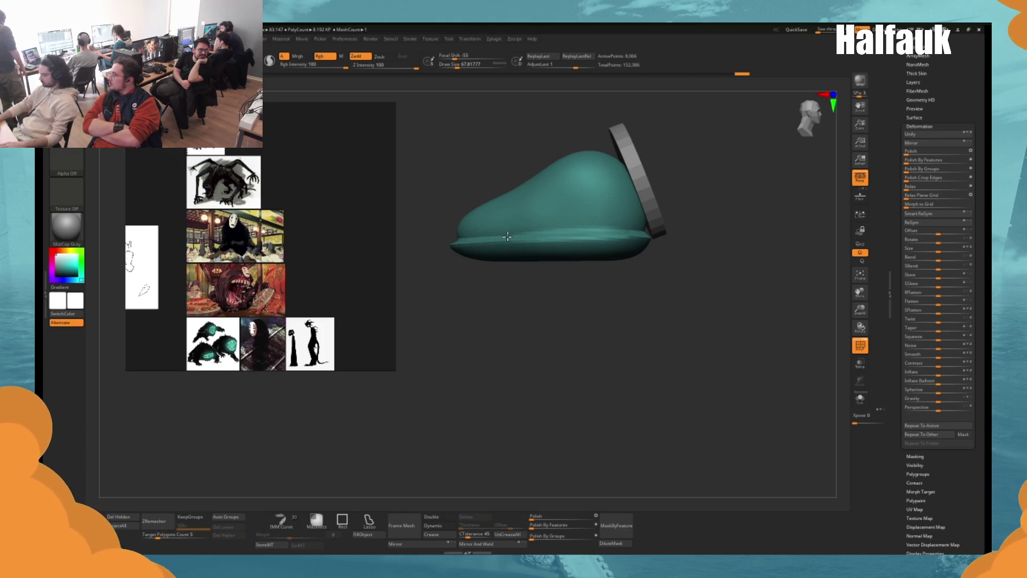
mouse_move(507, 237)
left_mouse_down()
mouse_move(619, 267)
mouse_move(658, 252)
mouse_move(628, 300)
mouse_move(647, 303)
mouse_move(543, 328)
mouse_move(562, 307)
mouse_move(555, 344)
mouse_move(542, 308)
left_mouse_up()
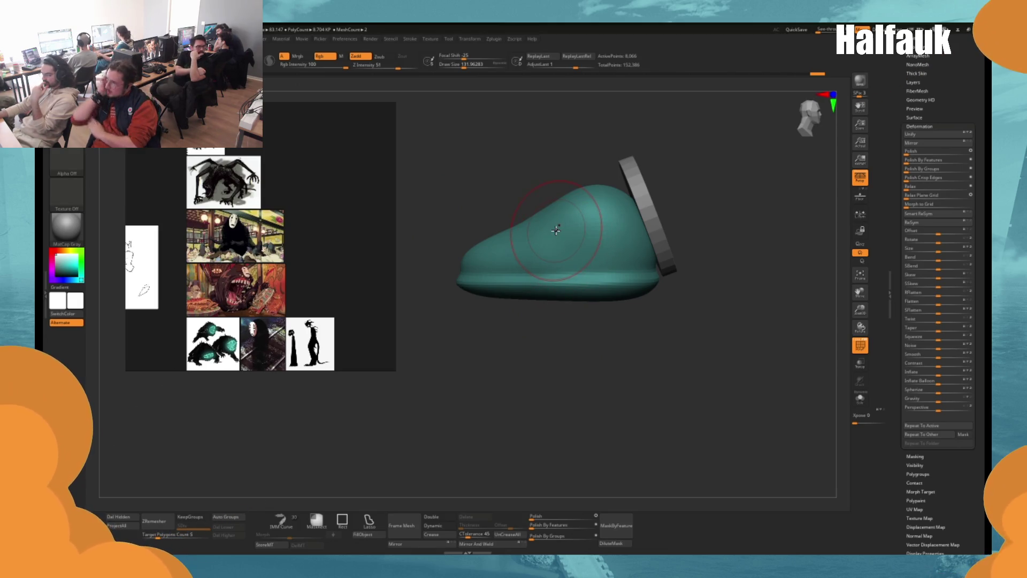
mouse_move(668, 327)
left_mouse_down()
mouse_move(745, 348)
mouse_move(691, 340)
left_mouse_up()
mouse_move(343, 190)
left_mouse_down()
mouse_move(339, 252)
mouse_move(312, 249)
left_mouse_up()
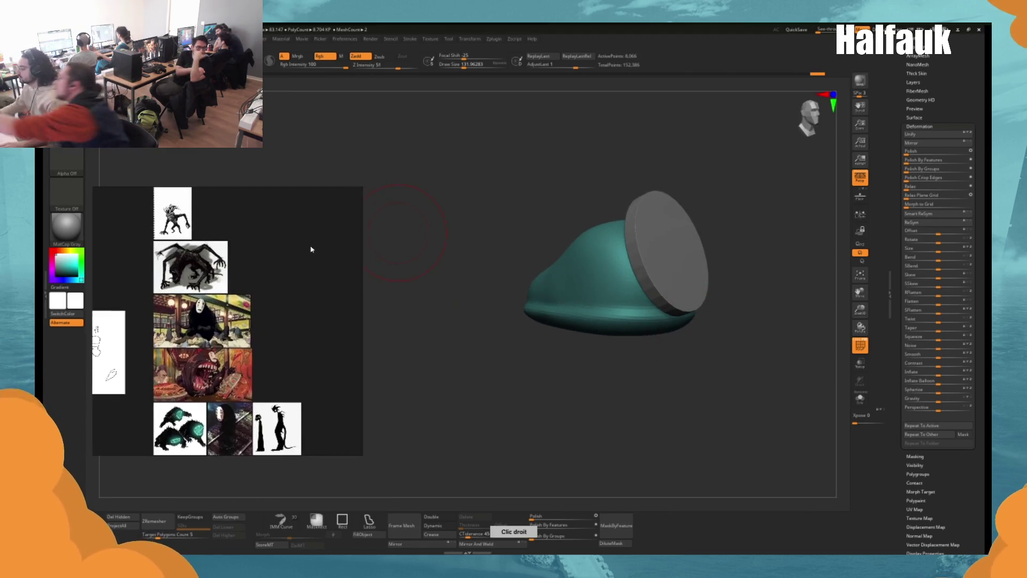
mouse_move(567, 343)
left_mouse_down()
mouse_move(578, 403)
mouse_move(557, 419)
left_mouse_up()
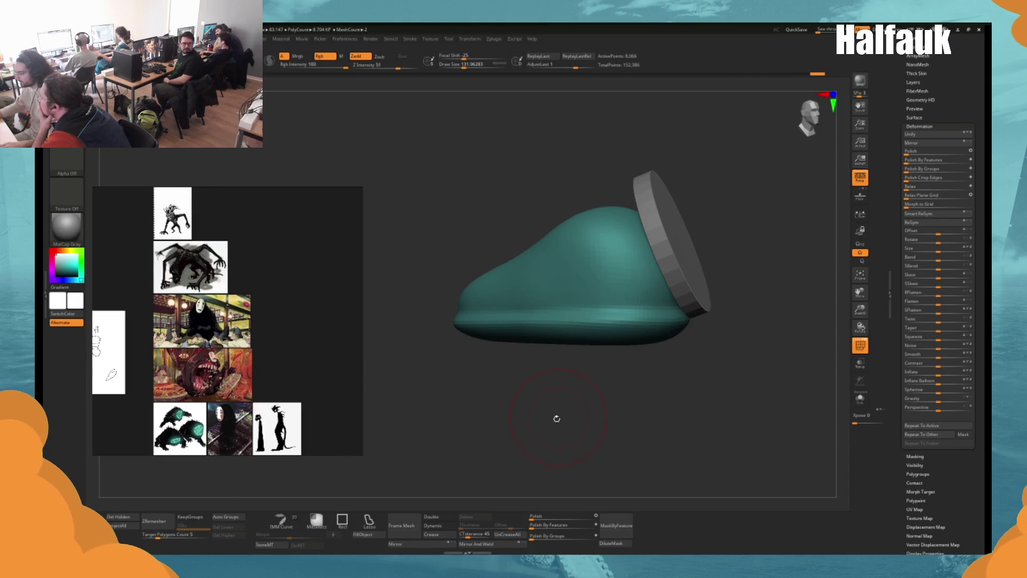
left_click_drag(556, 418, 844, 355)
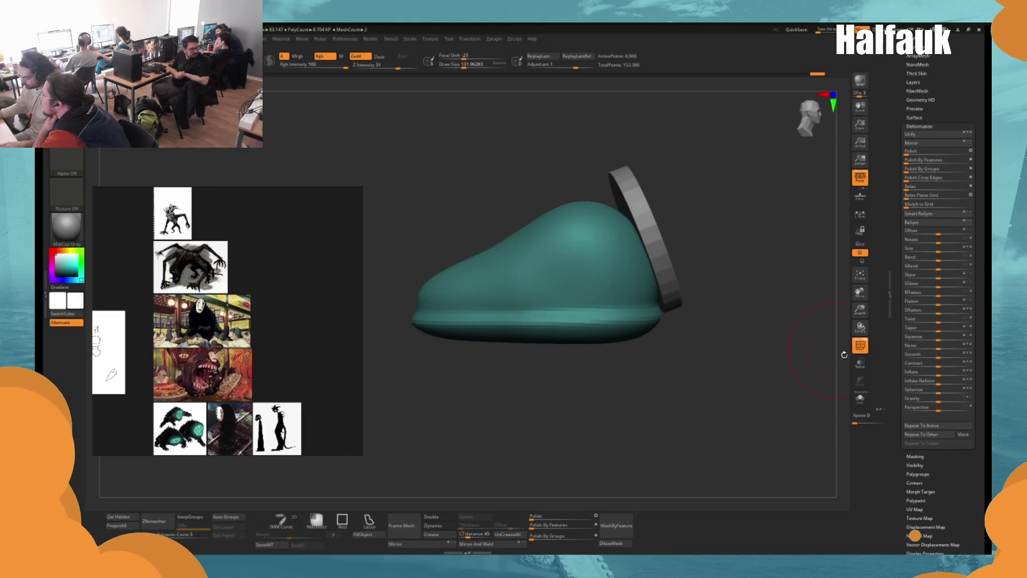
scroll(901, 374, "up", 5)
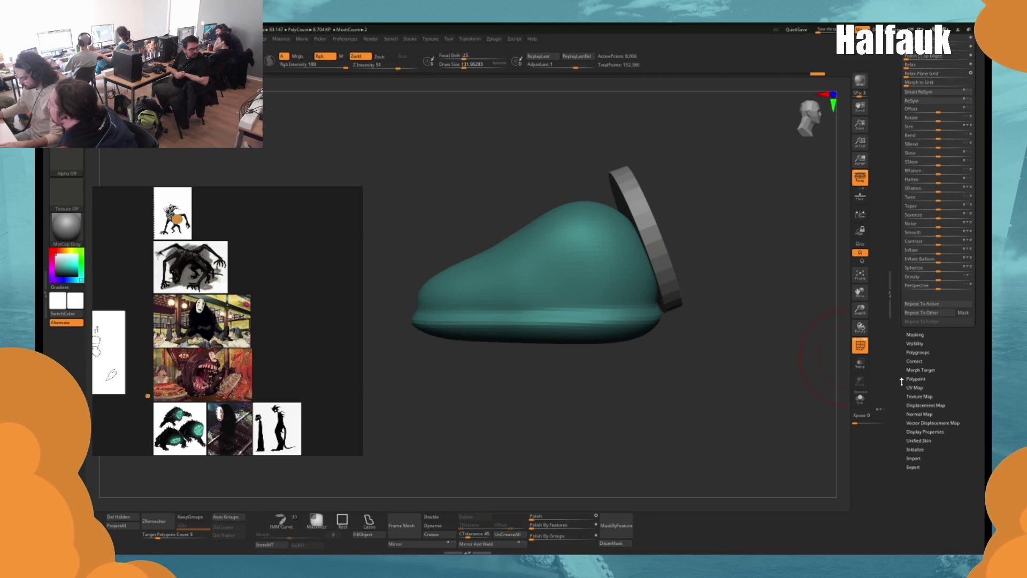
Select the CurveTube brush at Draw Size about 65 and draw a red horn from the body's top.
left_click(915, 206)
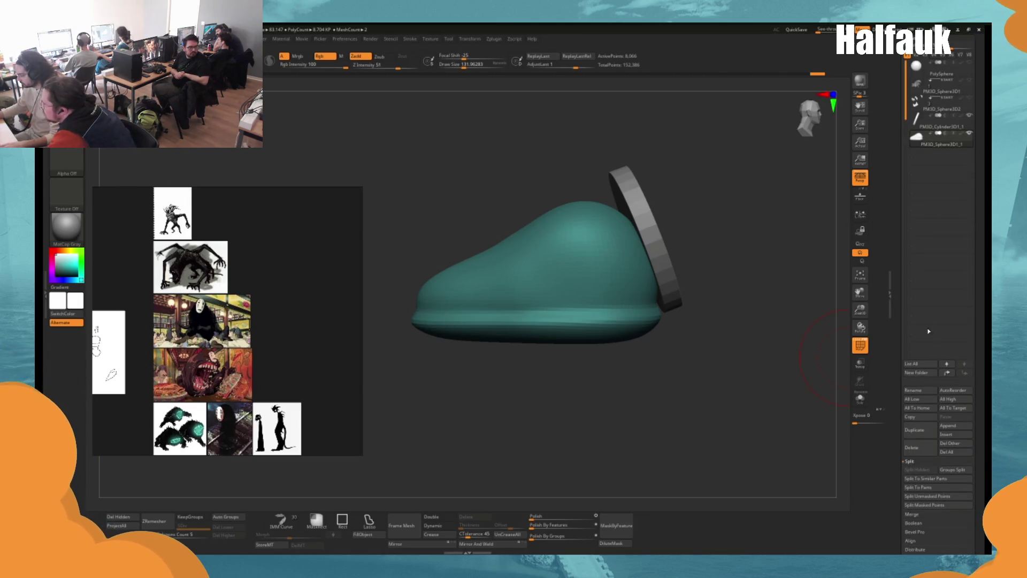
left_click(951, 427)
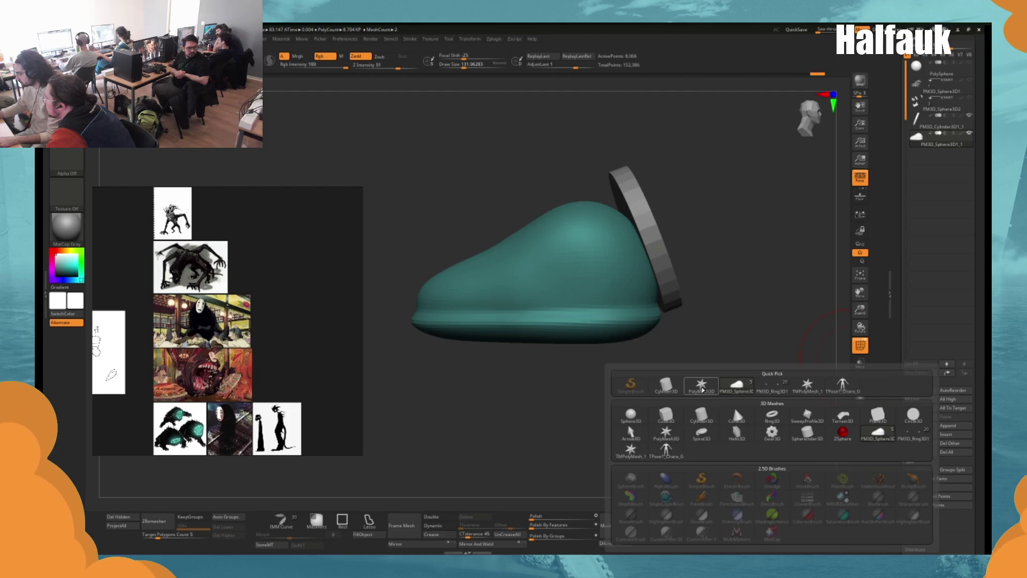
mouse_move(706, 394)
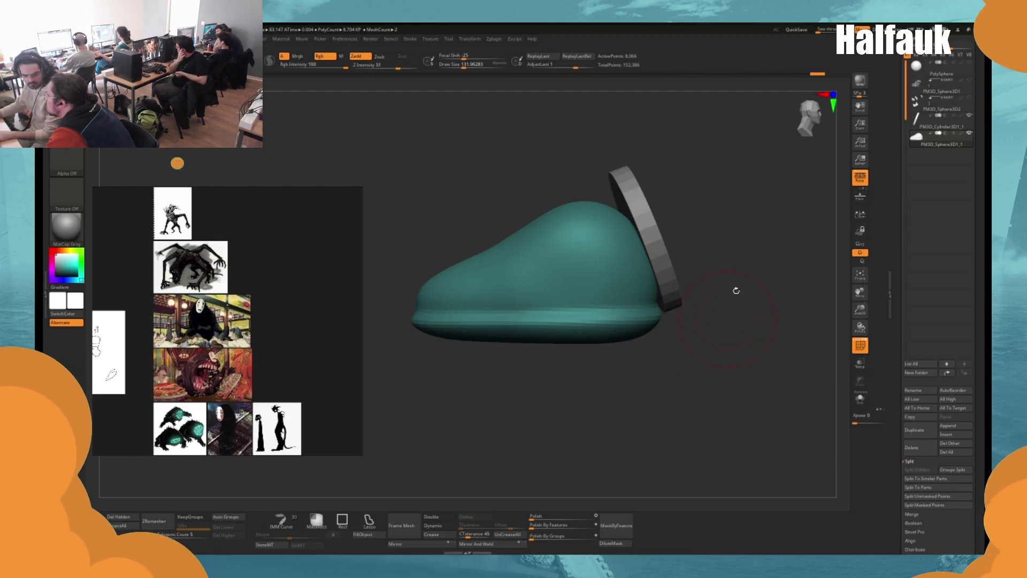
key("b")
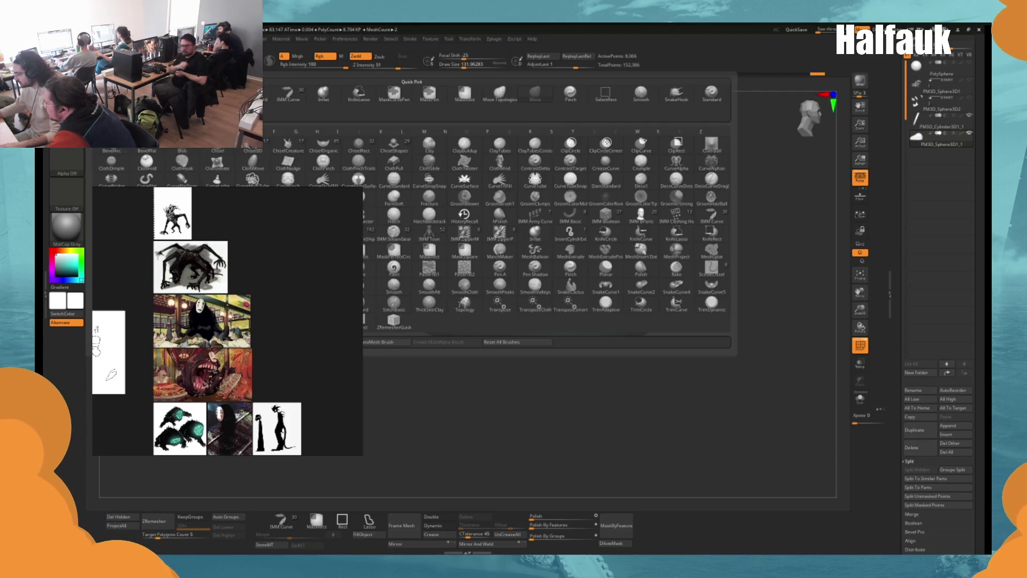
key("c")
key("t")
key("space")
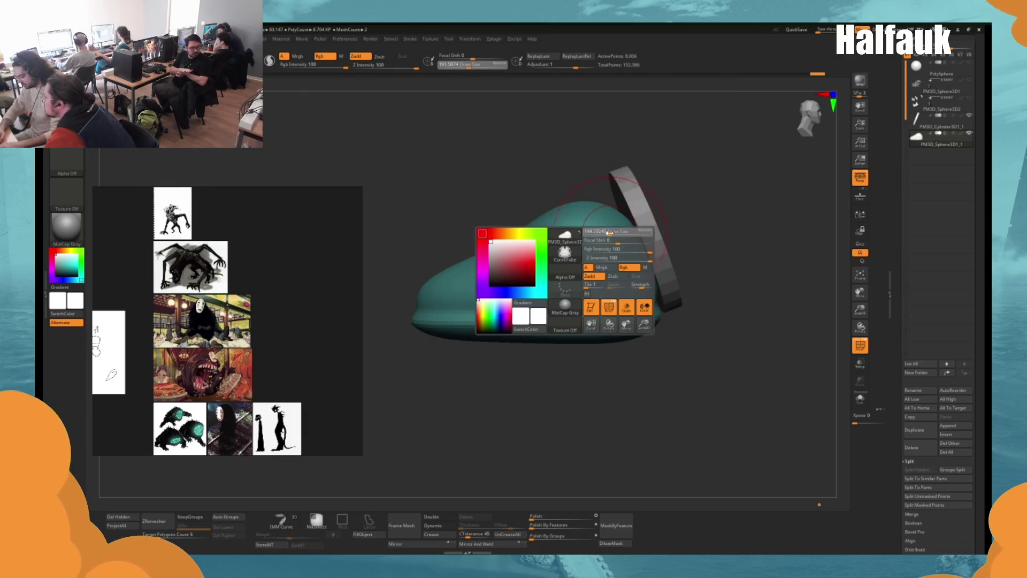
mouse_move(608, 236)
left_mouse_down()
mouse_move(612, 221)
mouse_move(569, 130)
mouse_move(497, 97)
left_mouse_up()
key("space")
left_click_drag(619, 214, 605, 214)
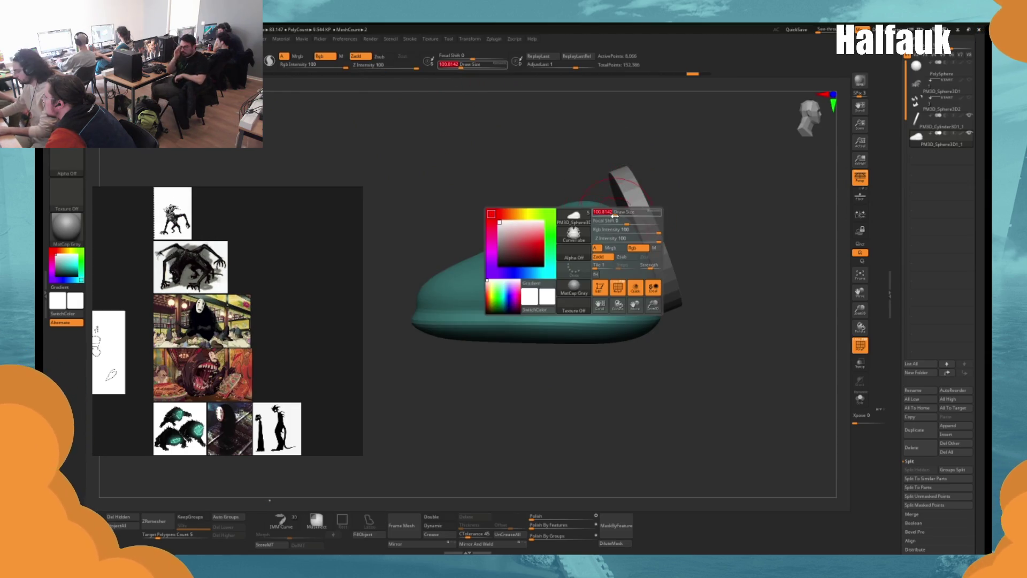
left_click(597, 175)
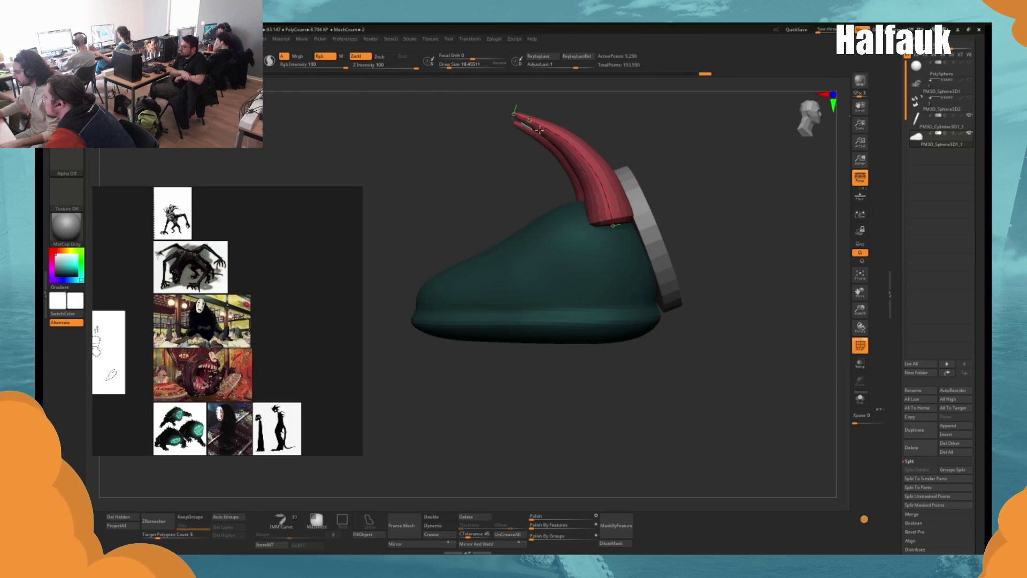
Undo the thick horn and redraw thinner mirrored CurveTube horns at Draw Size about 39.
mouse_move(598, 174)
left_mouse_down()
mouse_move(701, 175)
mouse_move(611, 211)
mouse_move(532, 111)
left_mouse_up()
key("ctrl+z")
key("space")
mouse_move(721, 151)
left_mouse_down()
mouse_move(689, 196)
mouse_move(616, 225)
mouse_move(631, 215)
left_mouse_up()
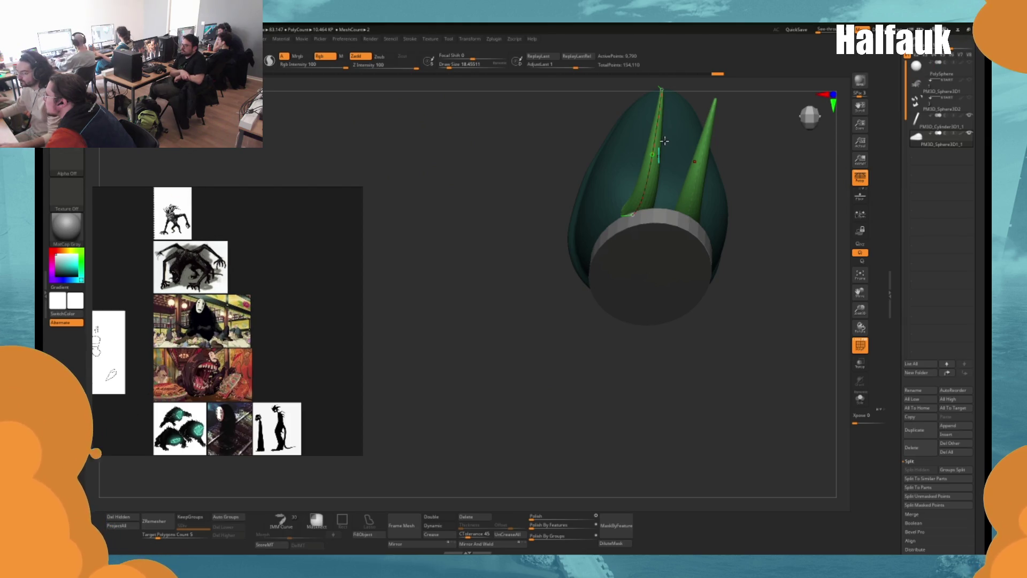
mouse_move(665, 141)
left_mouse_down()
mouse_move(587, 119)
mouse_move(601, 101)
mouse_move(600, 153)
left_mouse_up()
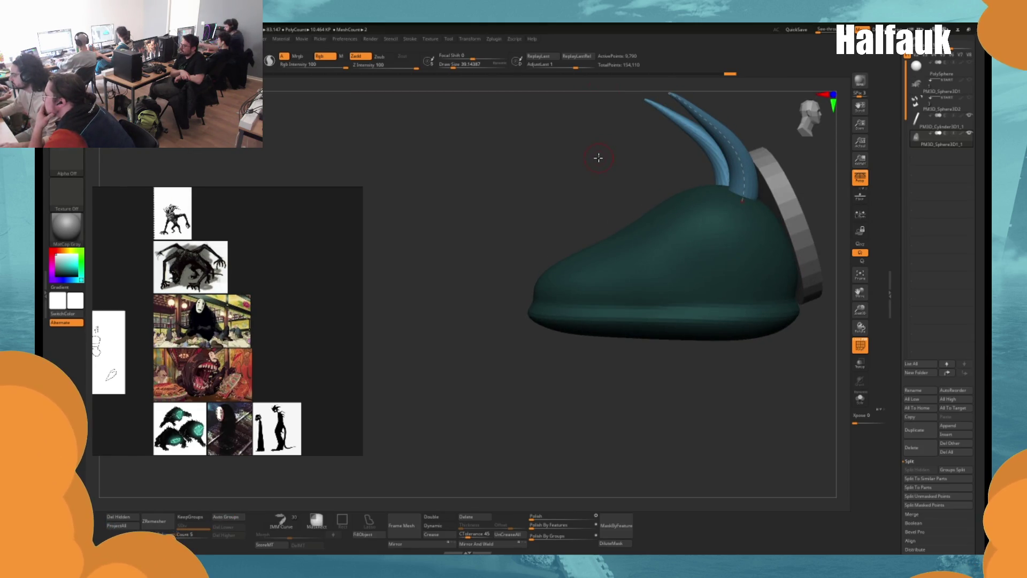
left_click_drag(598, 158, 678, 206)
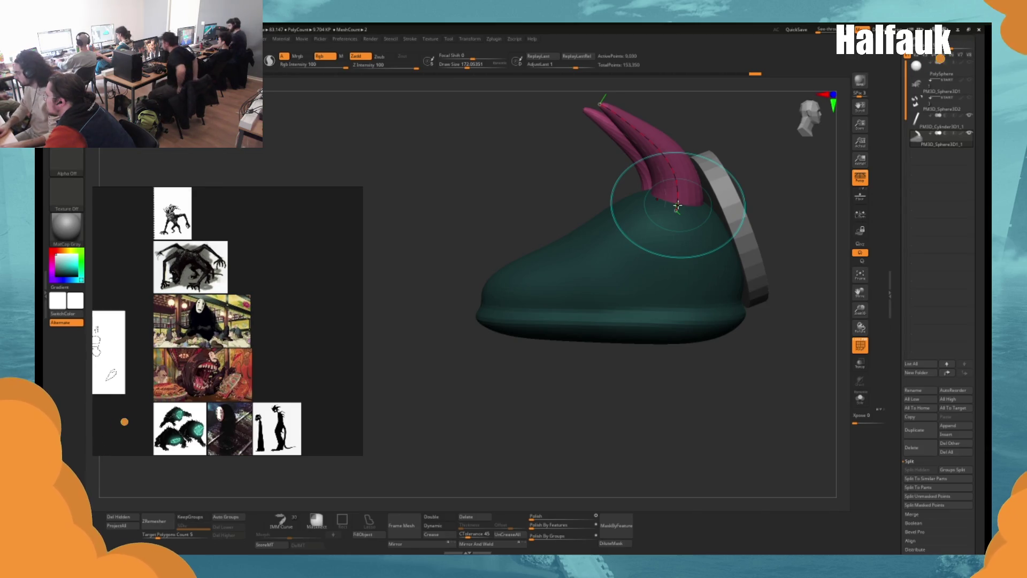
key("bracketleft")
key("bracketleft")
key("bracketleft")
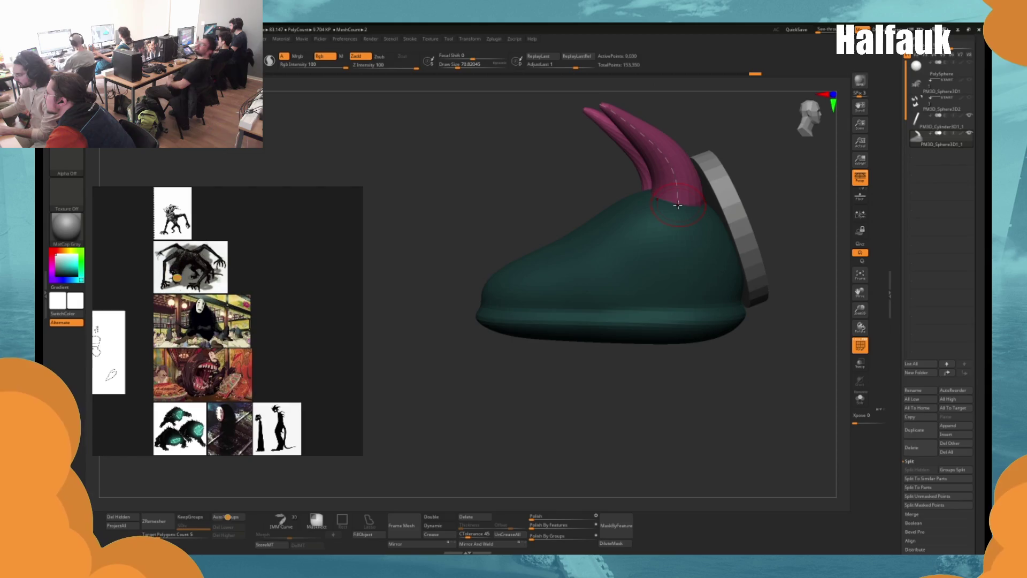
left_click_drag(711, 126, 681, 172)
Try tipping the horn toward horizontal with the gizmo, then undo the rotation.
key("w")
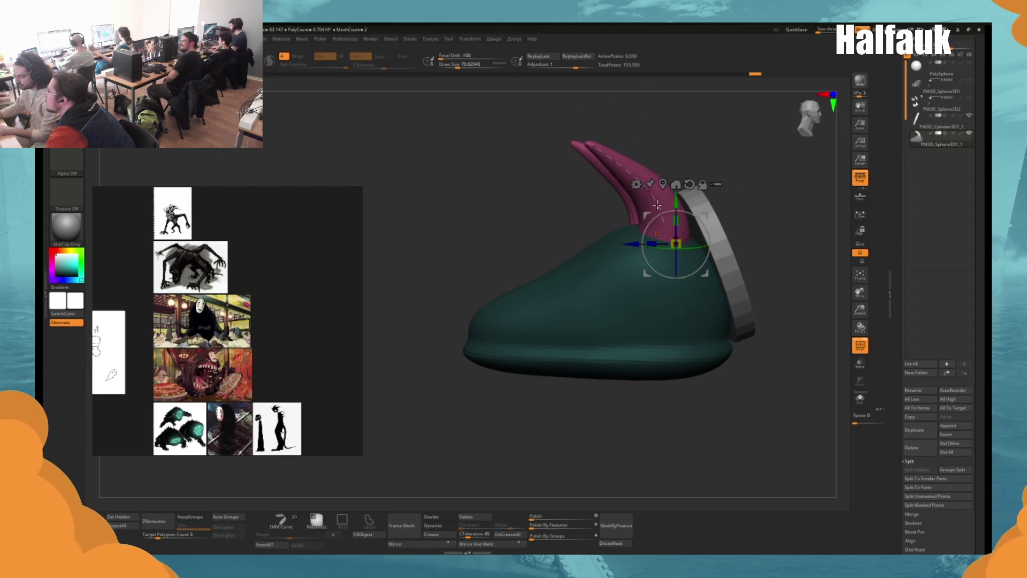
left_click_drag(661, 219, 653, 225)
key("q")
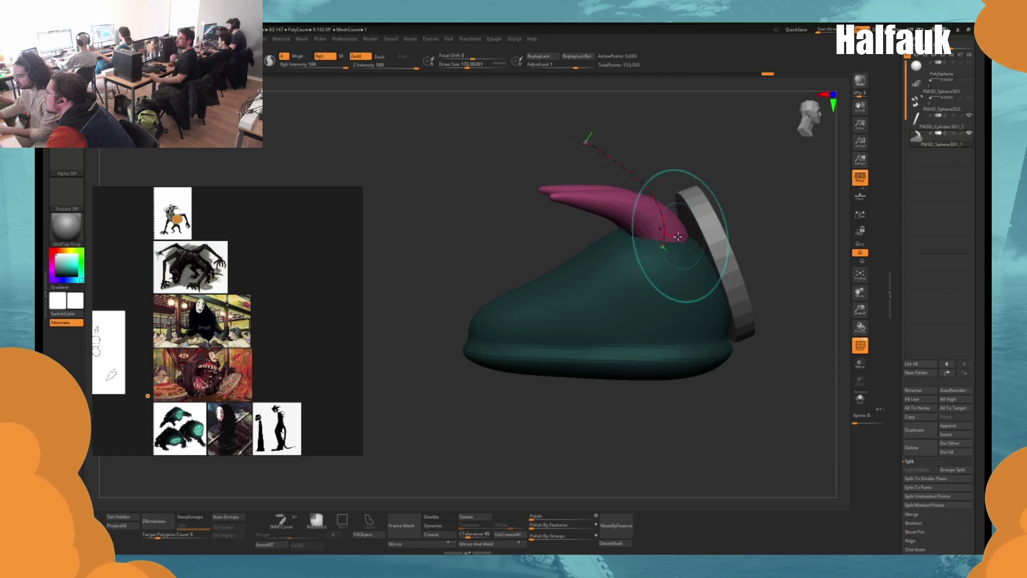
key("space")
left_click_drag(662, 251, 658, 251)
key("ctrl+z")
key("ctrl+z")
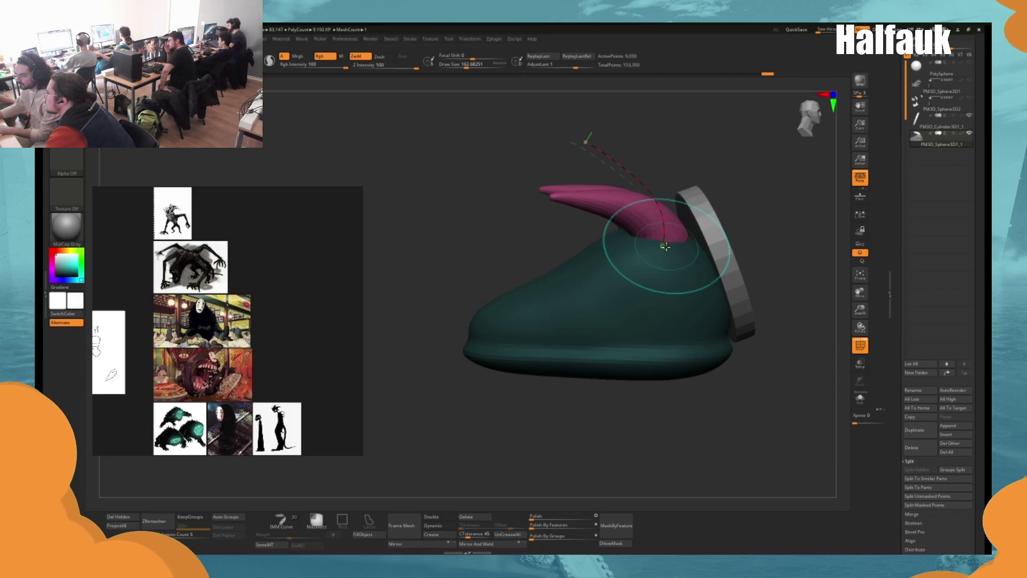
Bend the horn tip and reshape its curve, with brush sizes about 257, 136 and 71.
key("s")
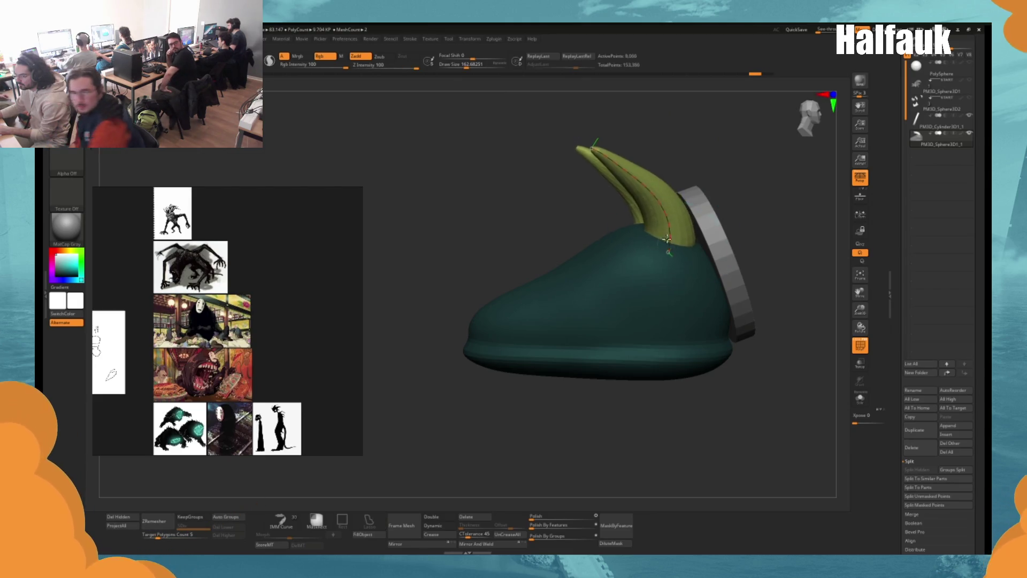
left_click_drag(600, 154, 565, 171)
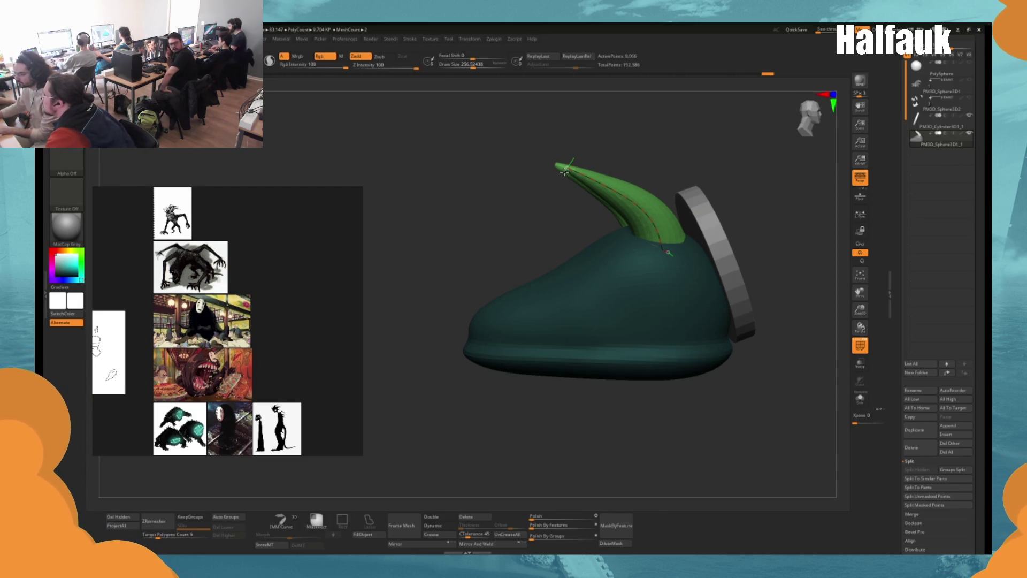
left_click_drag(565, 171, 580, 163)
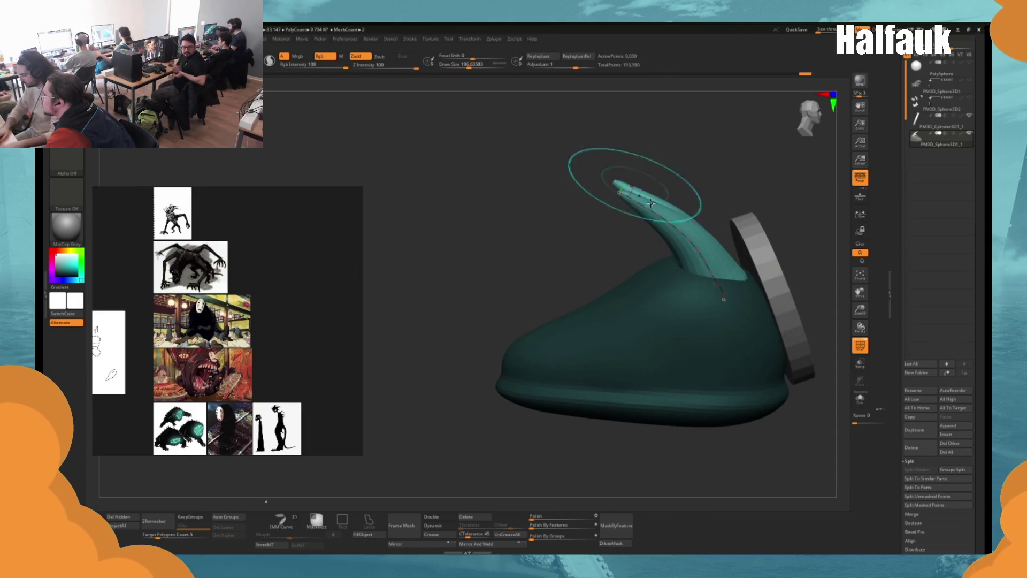
left_click(608, 184)
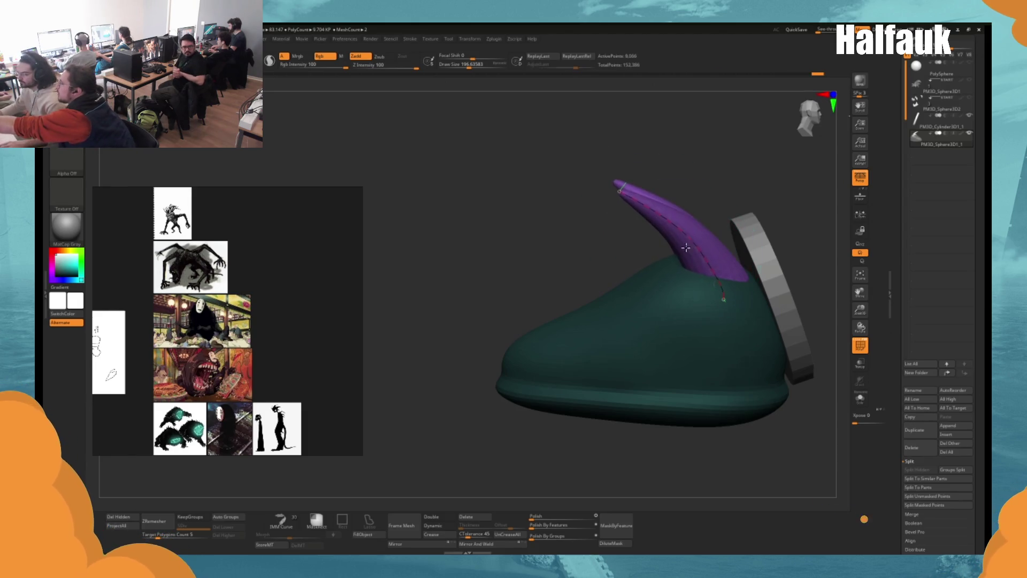
key("space")
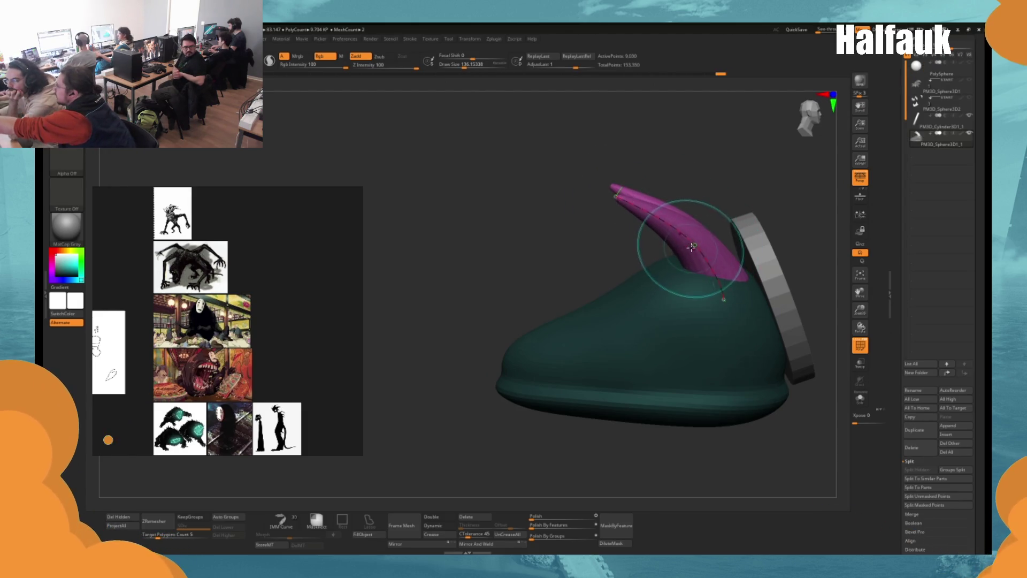
left_click_drag(665, 252, 645, 221)
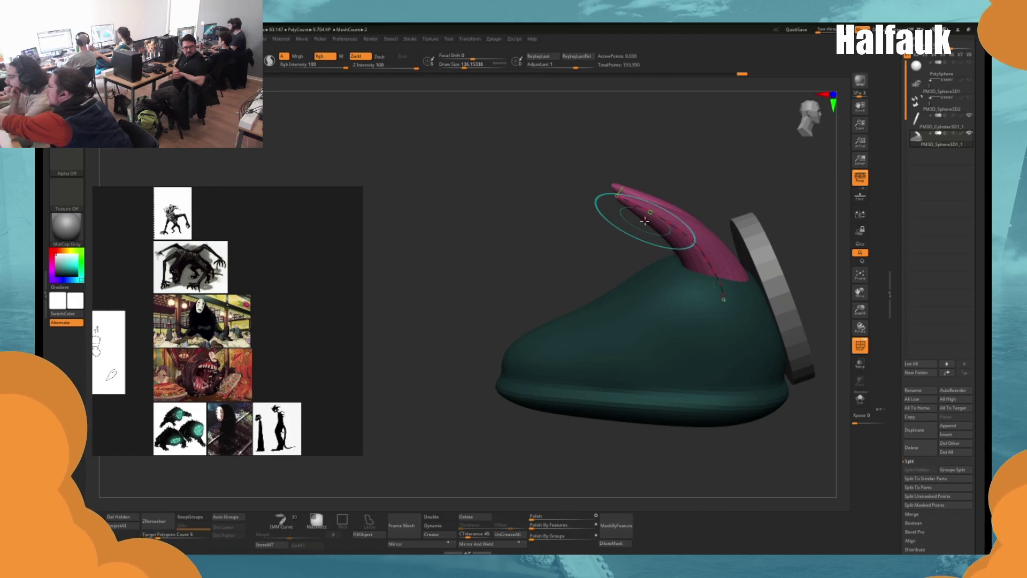
key("bracketleft")
mouse_move(748, 182)
left_mouse_down()
mouse_move(688, 186)
mouse_move(672, 172)
mouse_move(715, 191)
mouse_move(652, 188)
mouse_move(737, 200)
mouse_move(738, 239)
left_mouse_up()
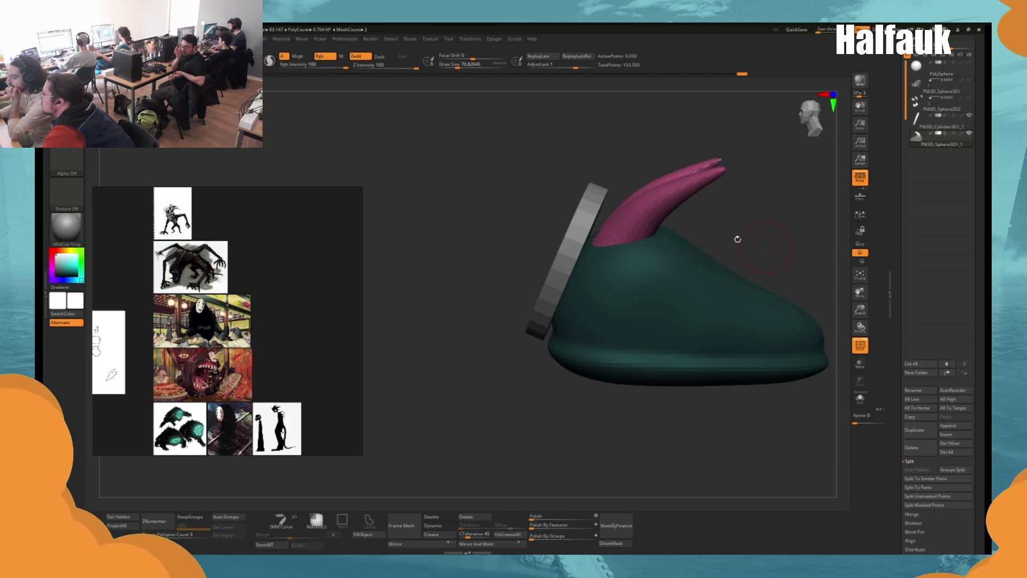
Switch to the Snake Hook brush at about size 145 and view both horns from the front.
key("space")
key("b")
key("s")
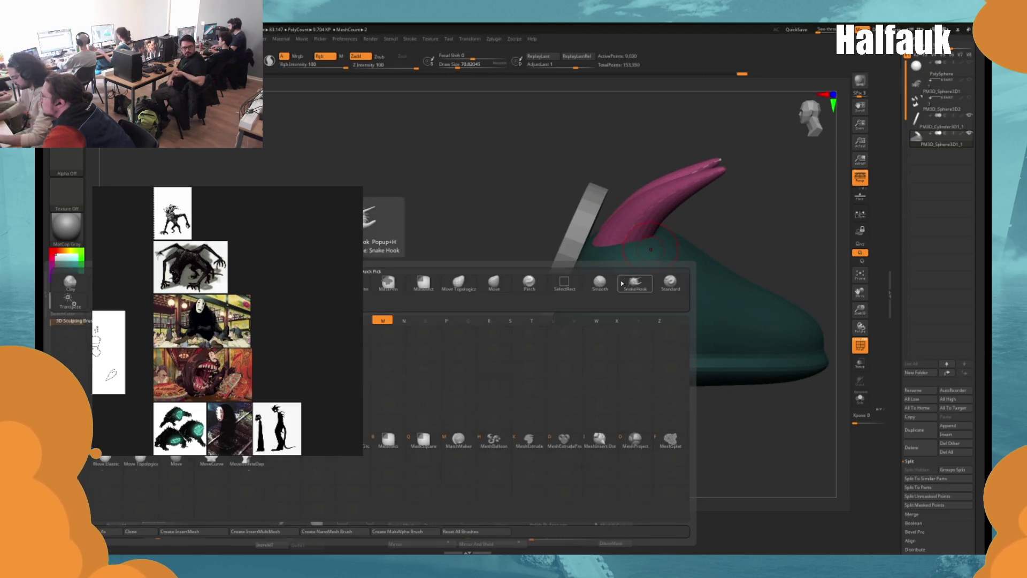
key("h")
key("space")
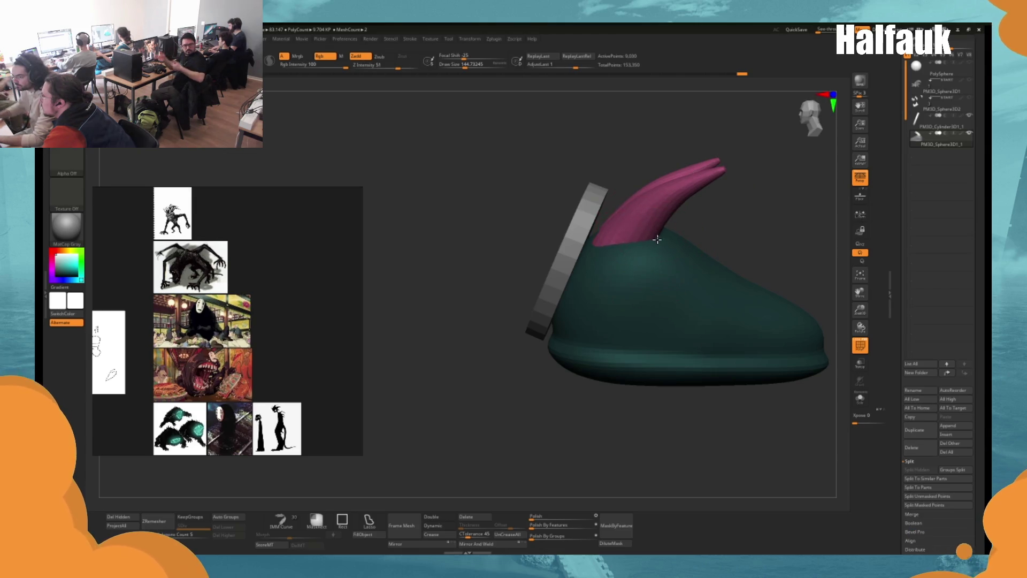
left_click_drag(719, 230, 689, 214)
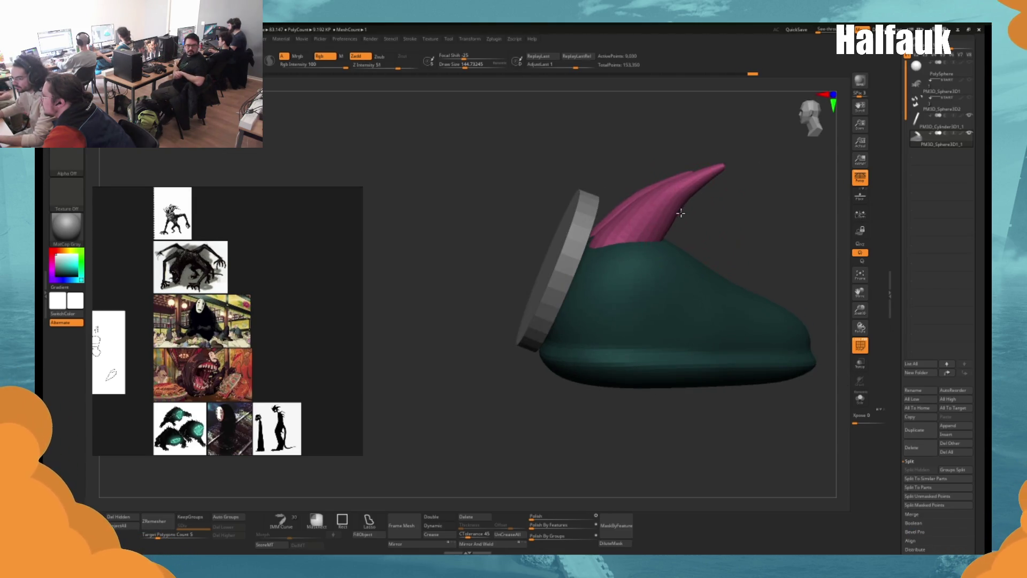
key("b")
key("m")
key("v")
key("b")
key("s")
key("h")
mouse_move(628, 249)
left_mouse_down()
mouse_move(681, 236)
mouse_move(757, 241)
mouse_move(665, 275)
left_mouse_up()
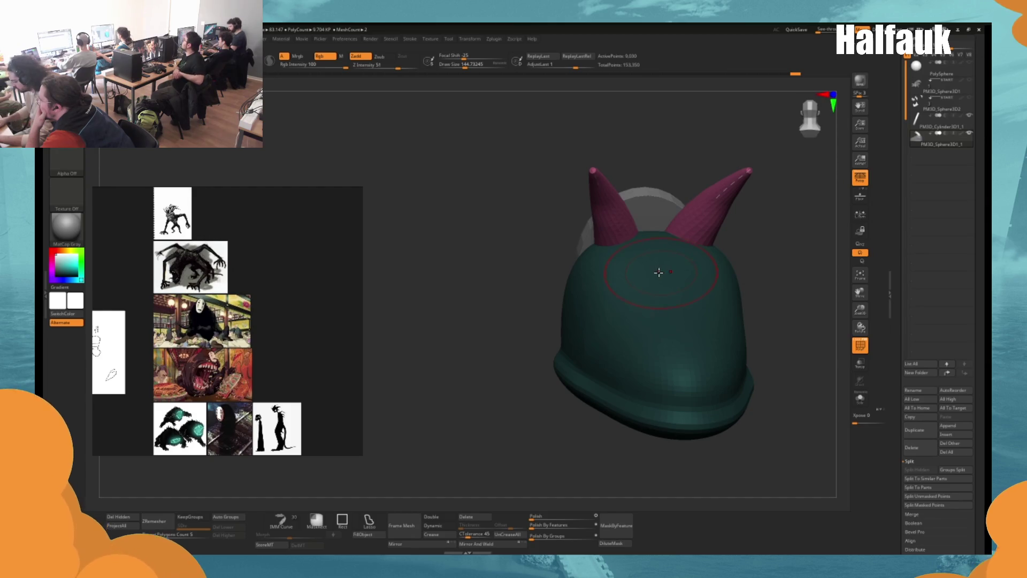
Select the Move brush, view the disc edge-on, and make the disc see-through.
key("b")
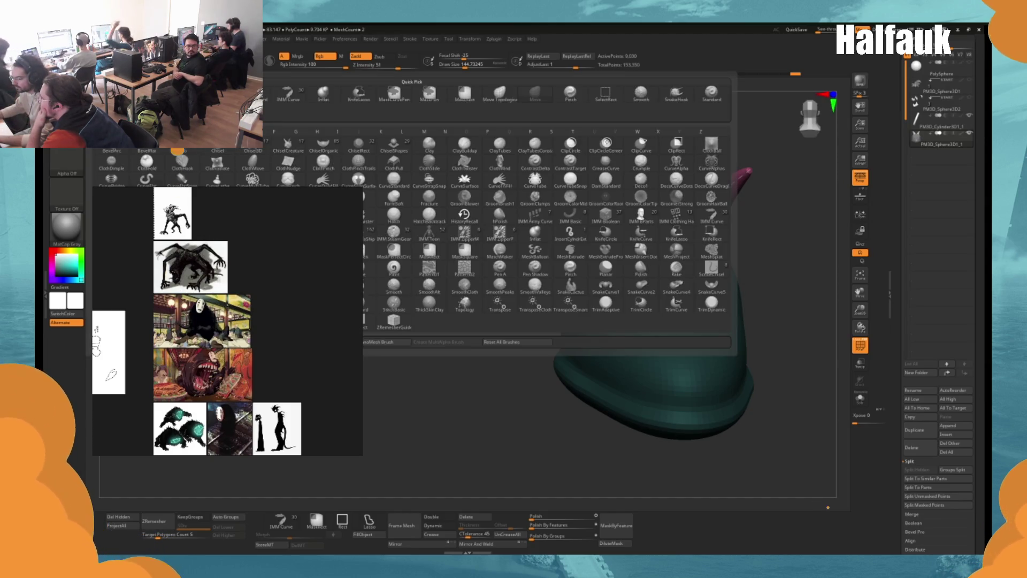
key("m")
key("v")
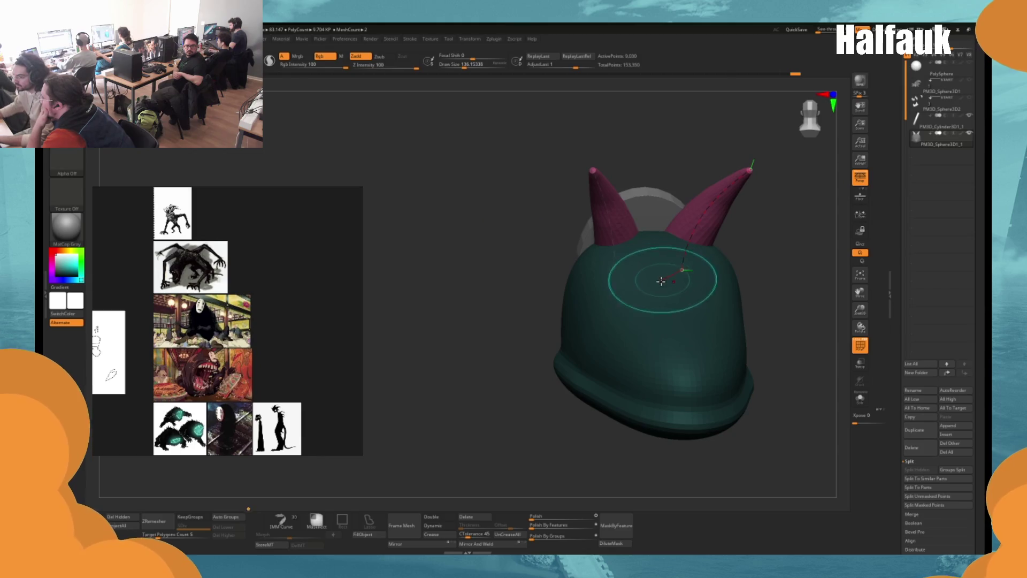
key("w")
left_click_drag(509, 359, 663, 291)
left_click_drag(531, 267, 590, 215)
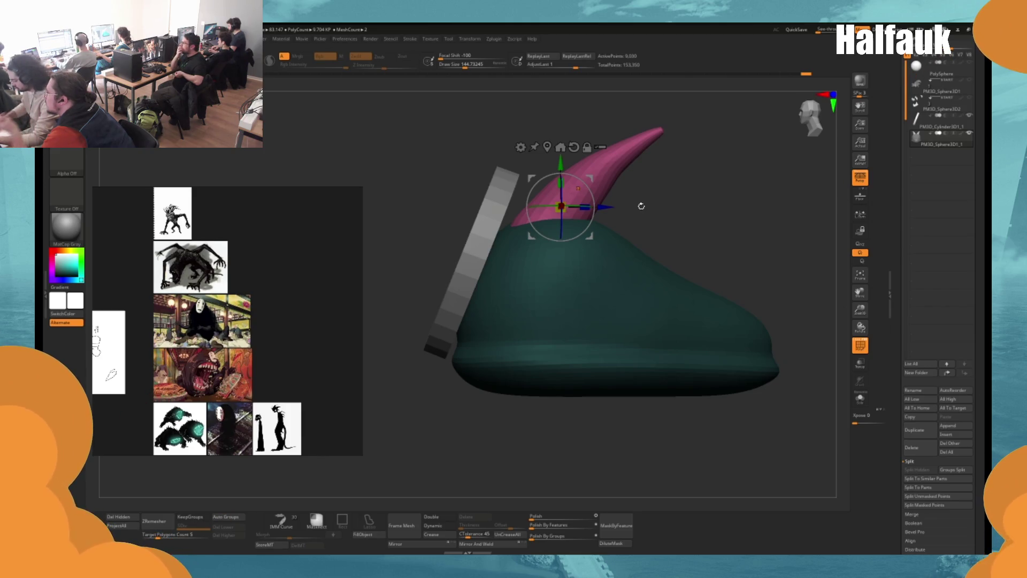
key("q")
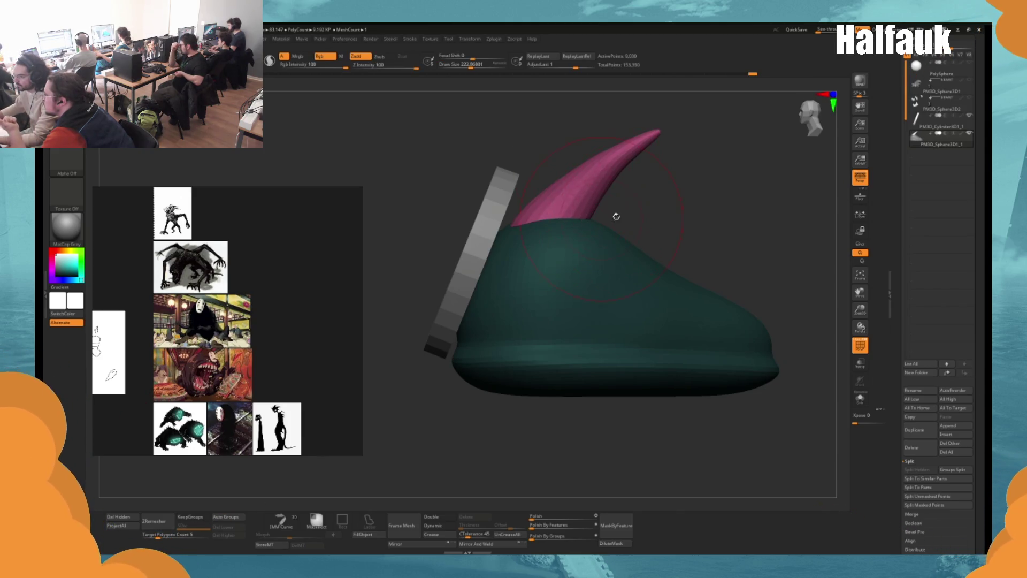
left_click_drag(615, 213, 636, 229)
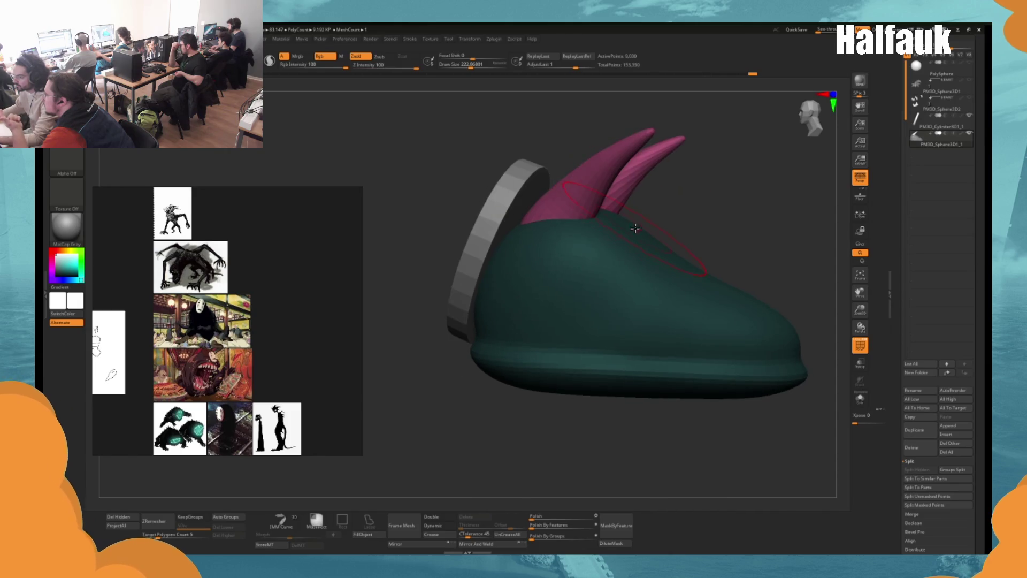
left_click(860, 381)
mouse_move(815, 340)
left_mouse_down()
mouse_move(764, 255)
mouse_move(758, 263)
left_mouse_up()
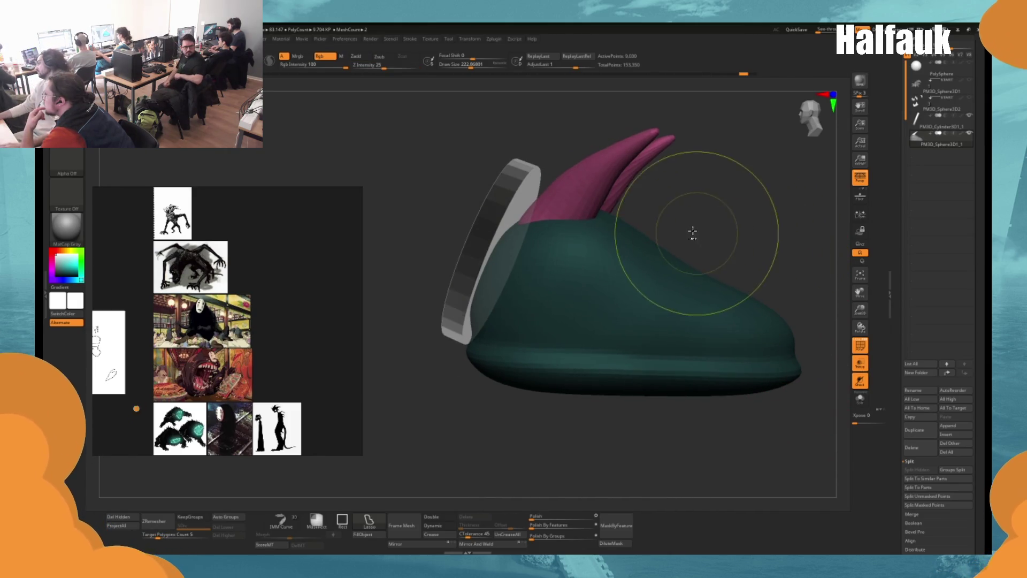
Enable Zadd at Z Intensity 100 and split the masked points into a new subtool.
key("a")
key("shift")
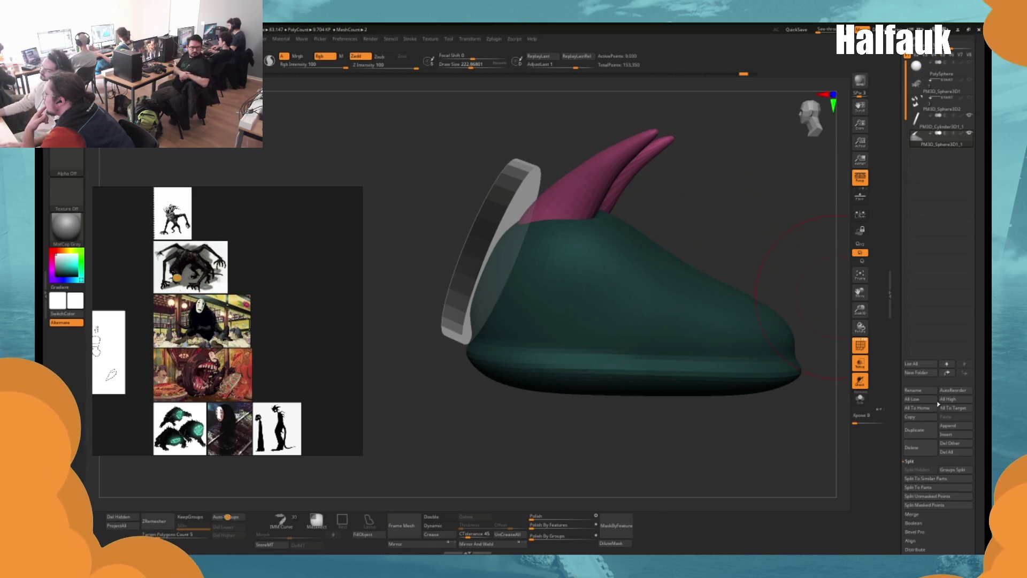
left_click(918, 504)
Switch to the Move brush and pull the pink horn base down onto the body.
key("space")
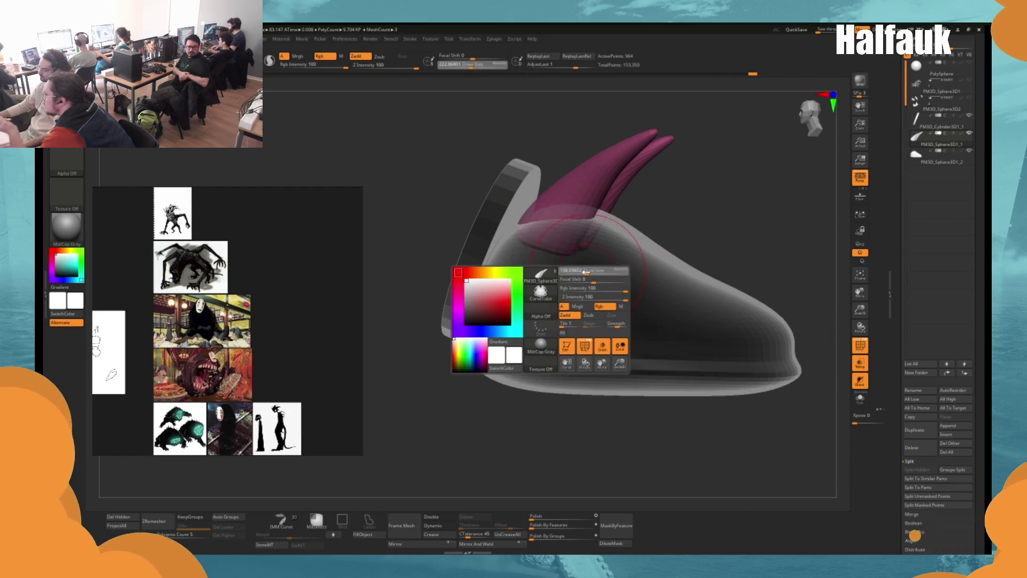
left_click_drag(616, 222, 574, 256)
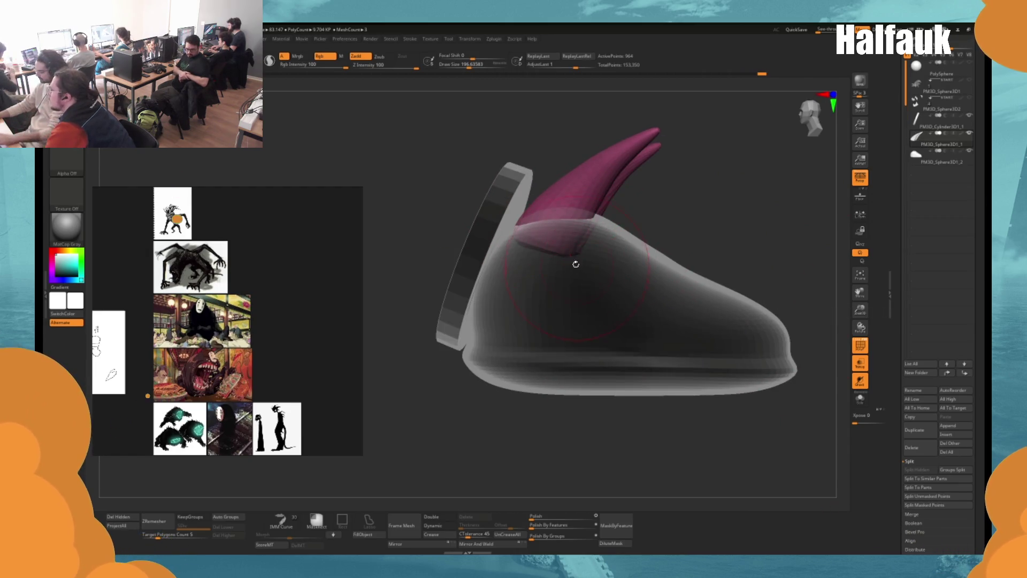
key("space")
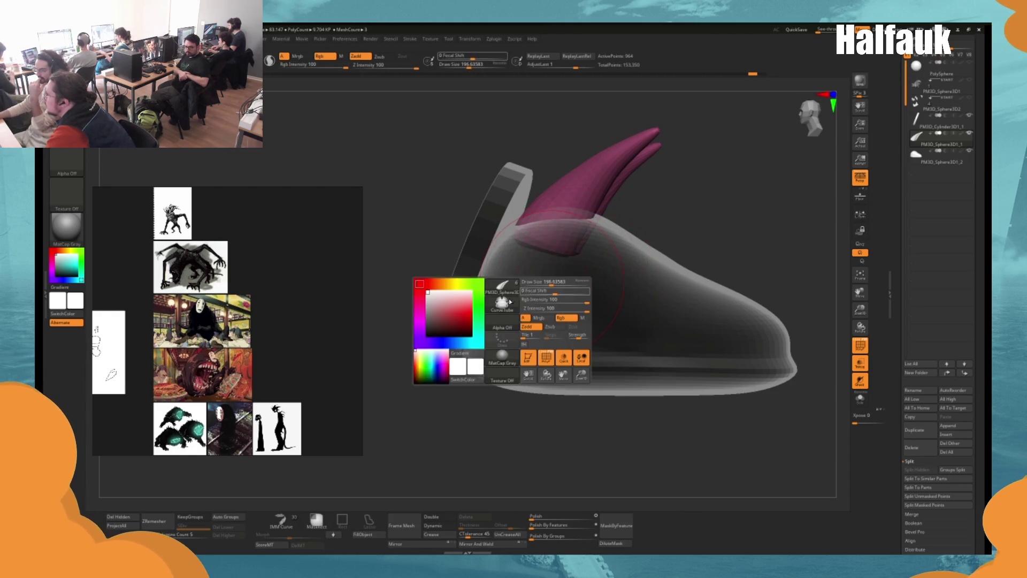
key("b")
key("v")
mouse_move(570, 254)
left_mouse_down()
mouse_move(583, 269)
mouse_move(580, 258)
mouse_move(608, 270)
left_mouse_up()
Shrink the brush, rotate the view, and select the pink horn piece for editing.
key("space")
key("space")
key("space")
mouse_move(676, 267)
left_mouse_down()
mouse_move(703, 218)
mouse_move(621, 281)
left_mouse_up()
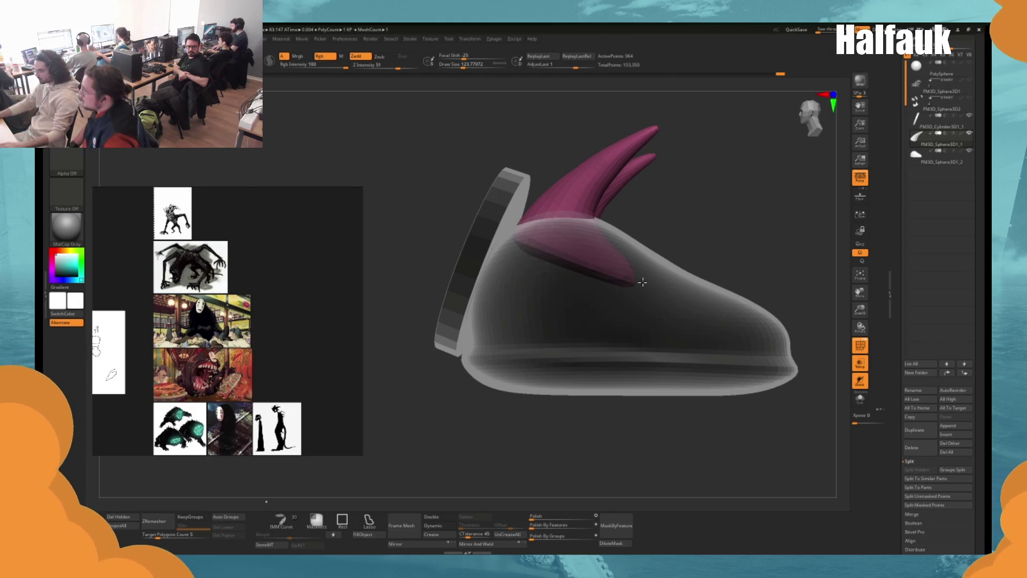
left_click_drag(643, 282, 631, 270)
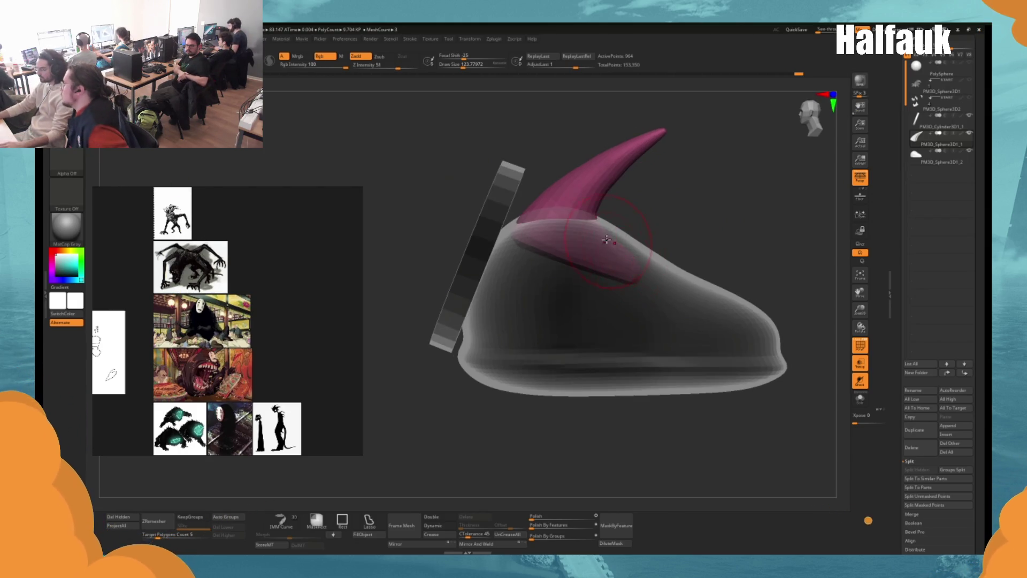
left_click(618, 245, "alt")
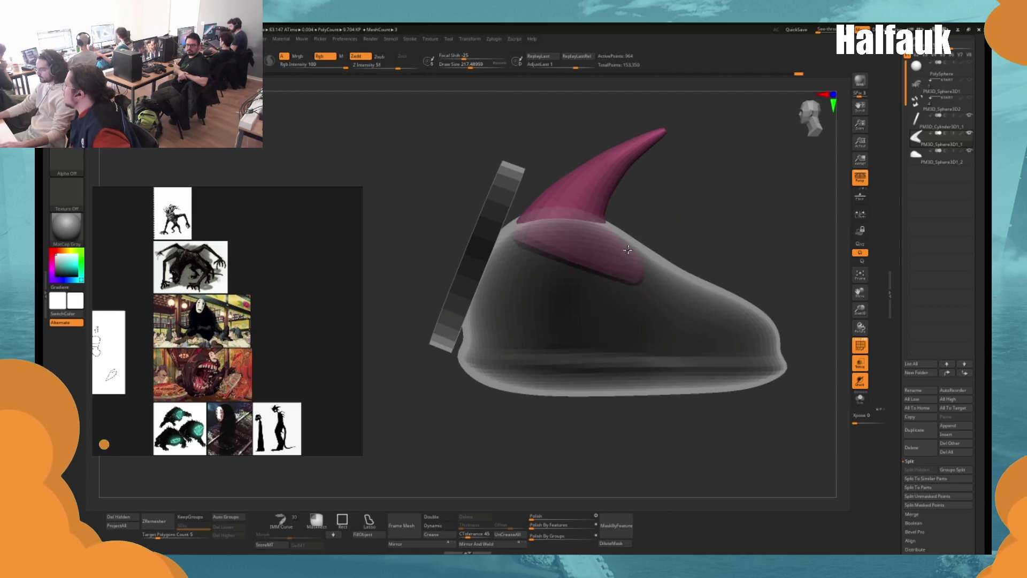
left_click(589, 171, "alt")
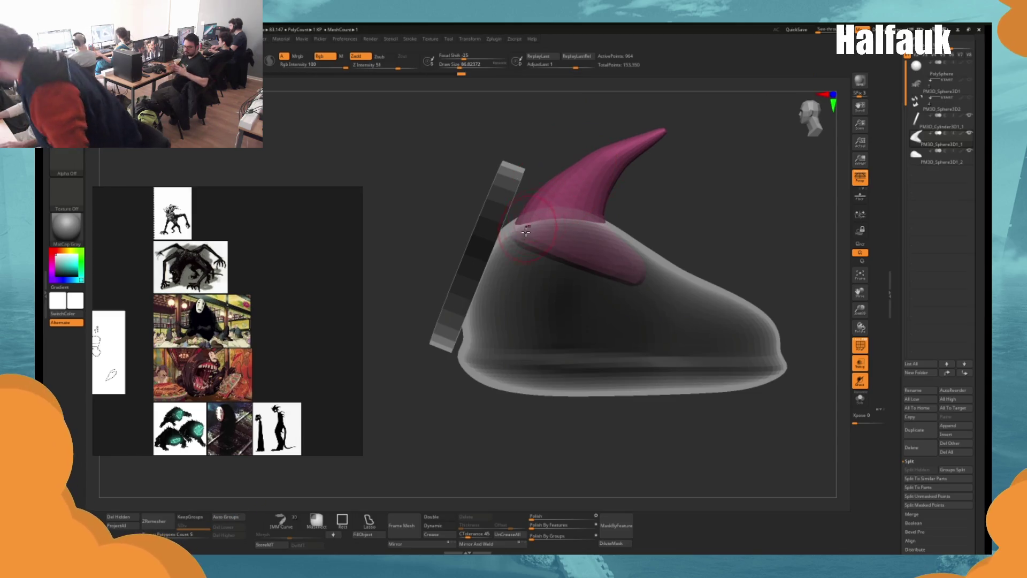
Adjust the brush size while checking the model from front, top and side views.
key("space")
left_click_drag(673, 217, 683, 230)
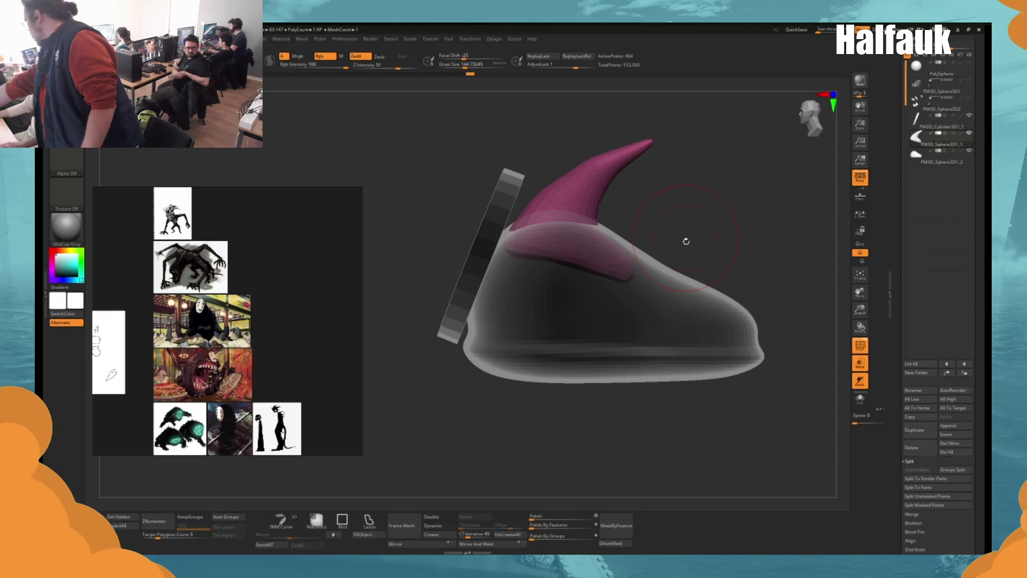
mouse_move(686, 241)
left_mouse_down()
mouse_move(707, 208)
mouse_move(693, 223)
left_mouse_up()
key("space")
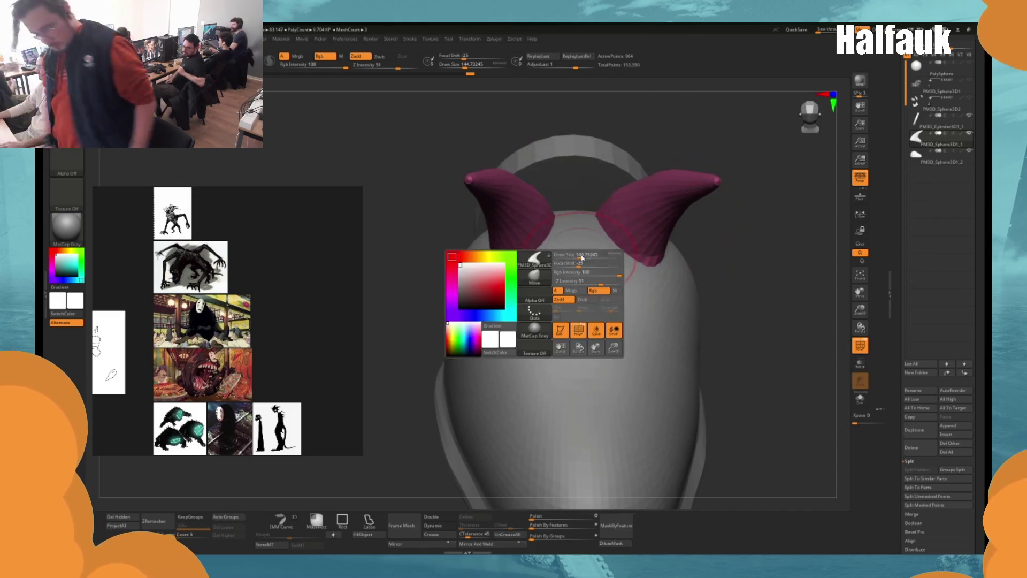
left_click_drag(567, 254, 600, 253)
left_click_drag(654, 143, 562, 260)
key("space")
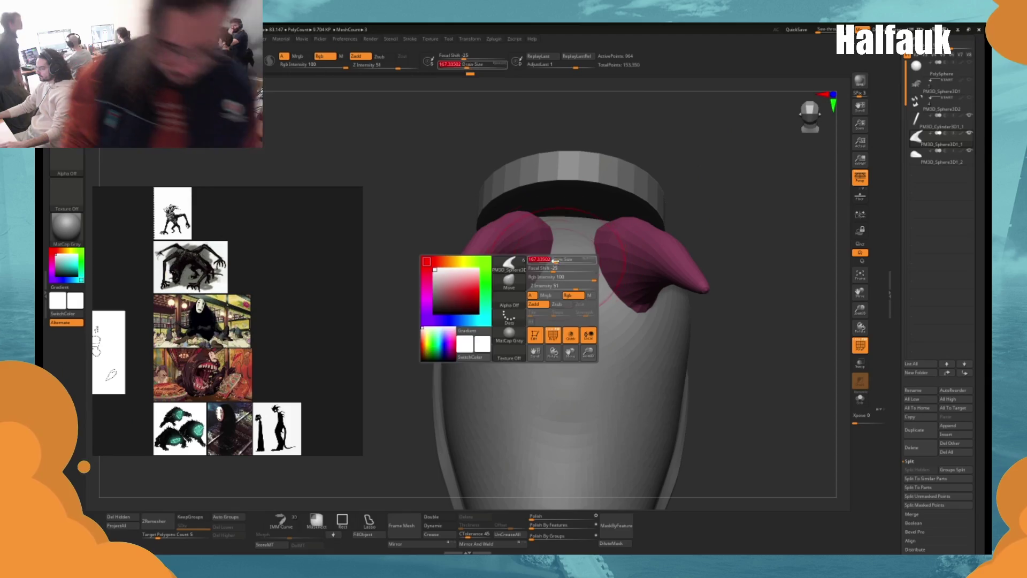
mouse_move(726, 325)
left_mouse_down()
mouse_move(741, 294)
mouse_move(764, 288)
mouse_move(701, 269)
mouse_move(698, 253)
mouse_move(659, 255)
left_mouse_up()
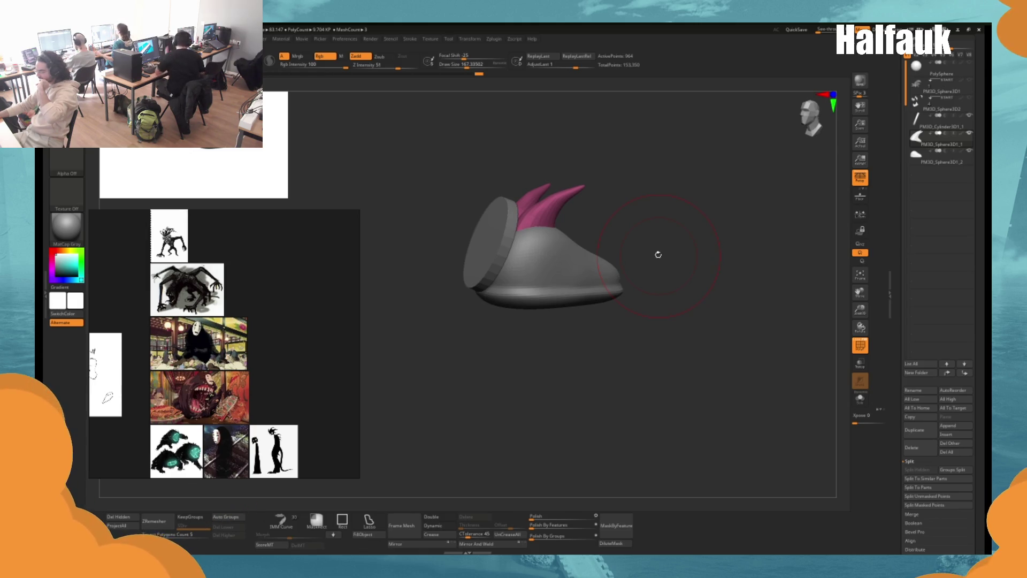
mouse_move(662, 230)
left_mouse_down()
mouse_move(656, 259)
mouse_move(660, 227)
left_mouse_up()
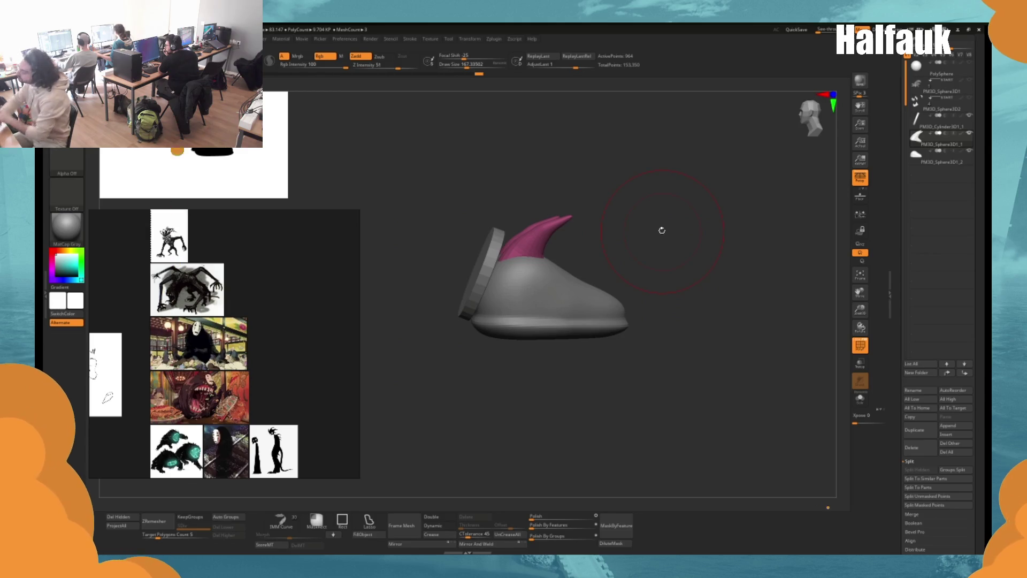
left_click_drag(662, 230, 664, 243)
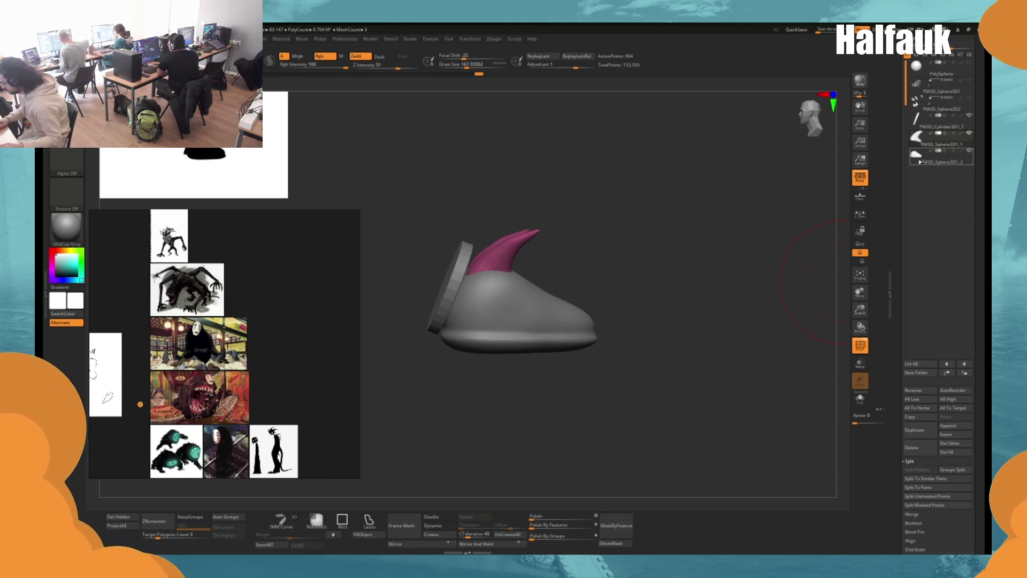
mouse_move(920, 143)
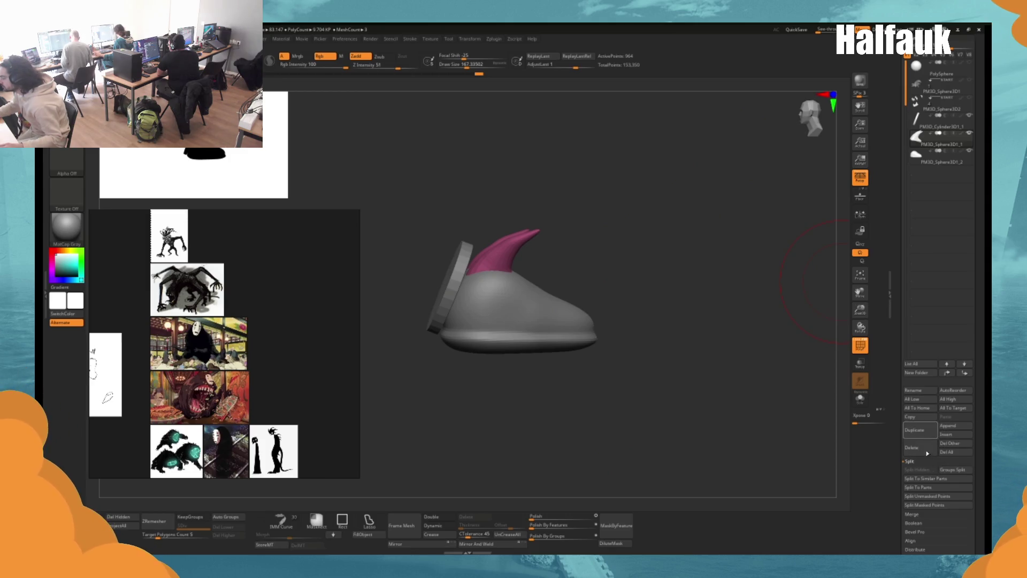
Merge the horn subtool down into the body, confirming the MergeDown warning with OK.
scroll(907, 487, "down", 2)
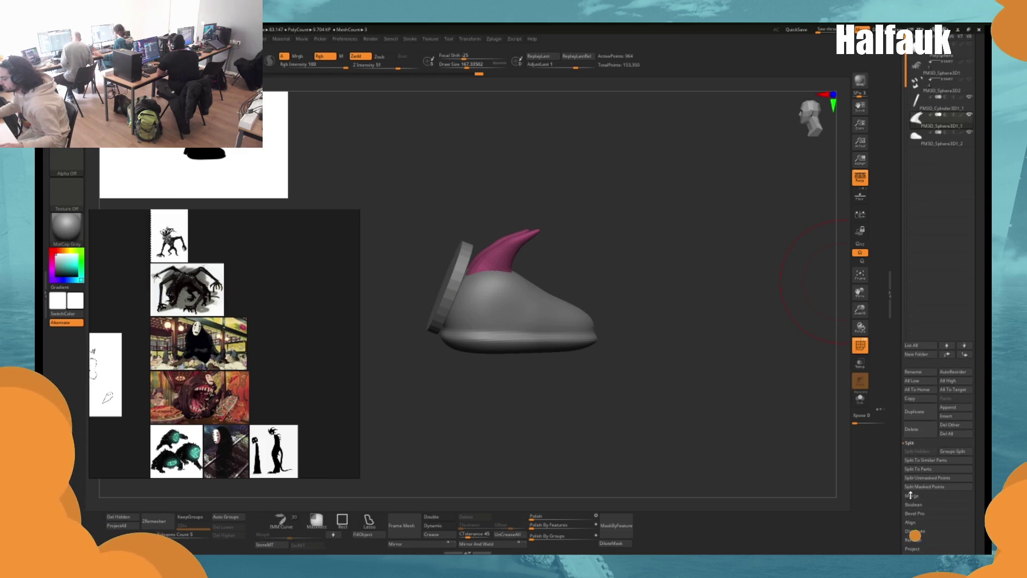
left_click(918, 461)
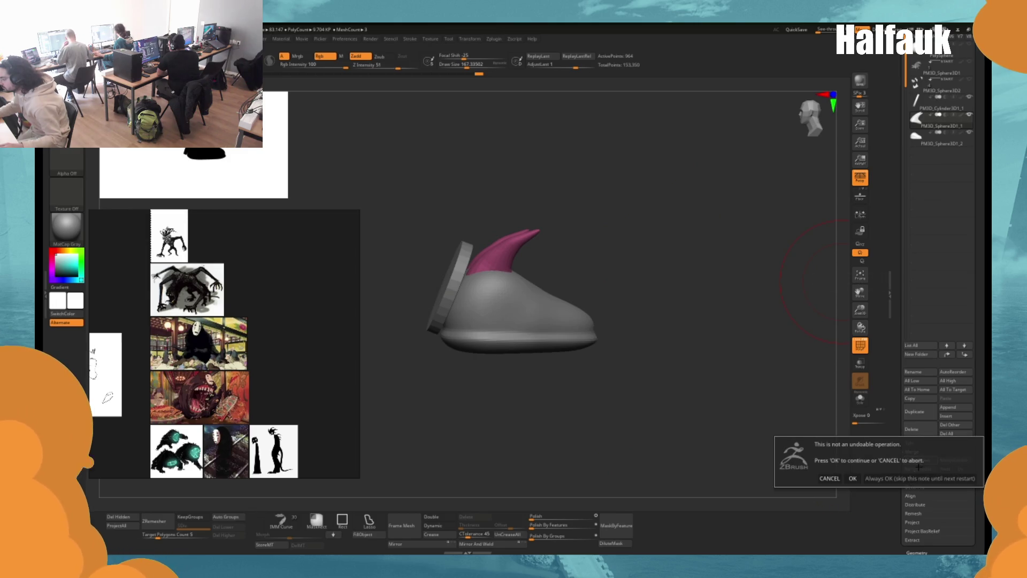
left_click(854, 479)
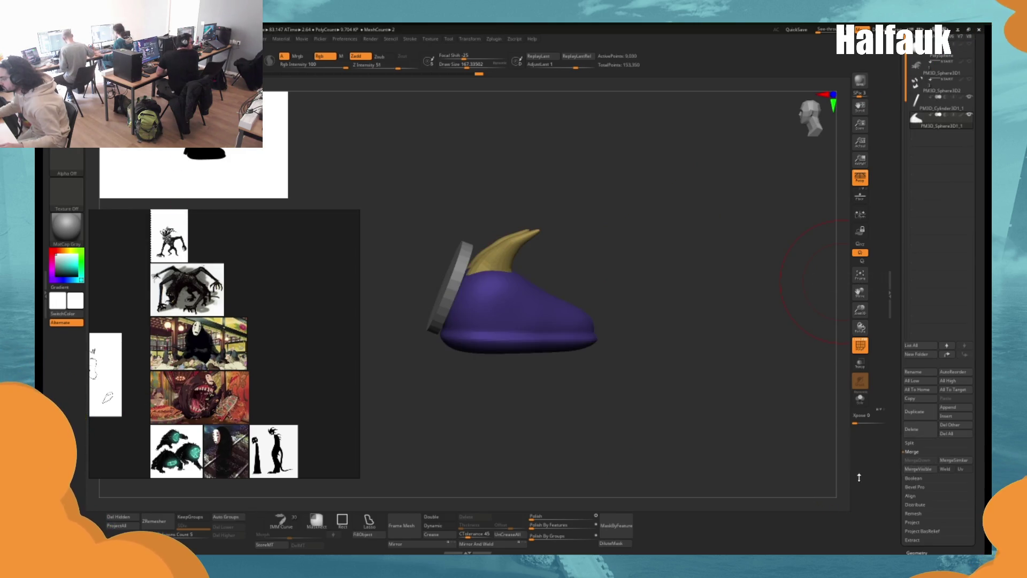
Expand Geometry and toggle DynaMesh on and off on the merged mesh.
scroll(910, 449, "down", 3)
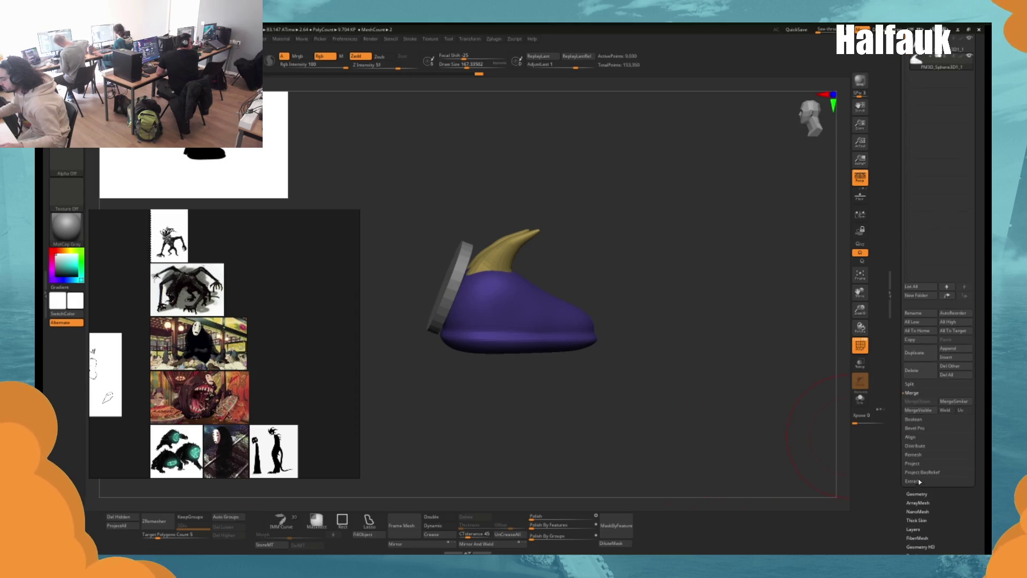
left_click(916, 493)
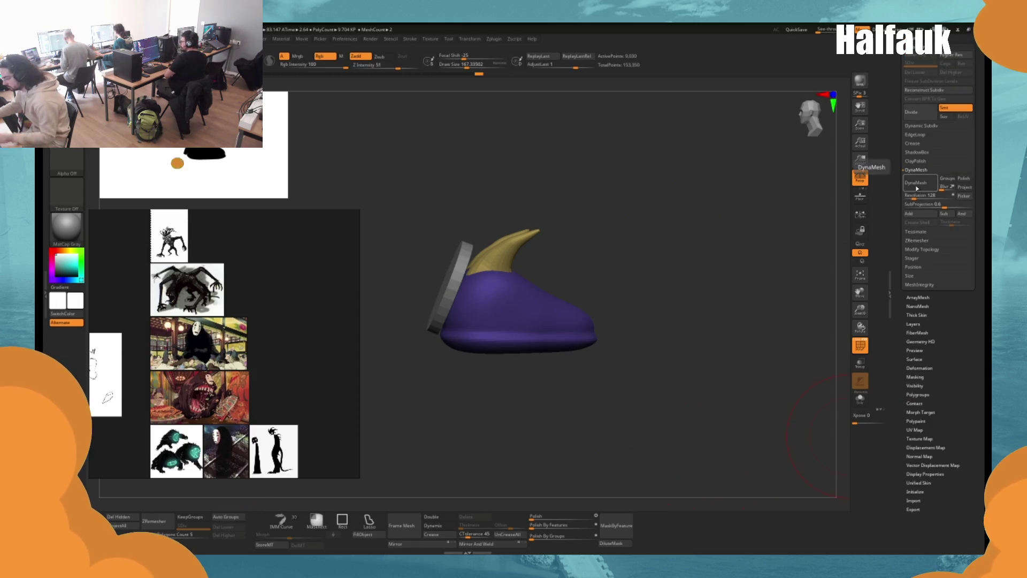
left_click(921, 183)
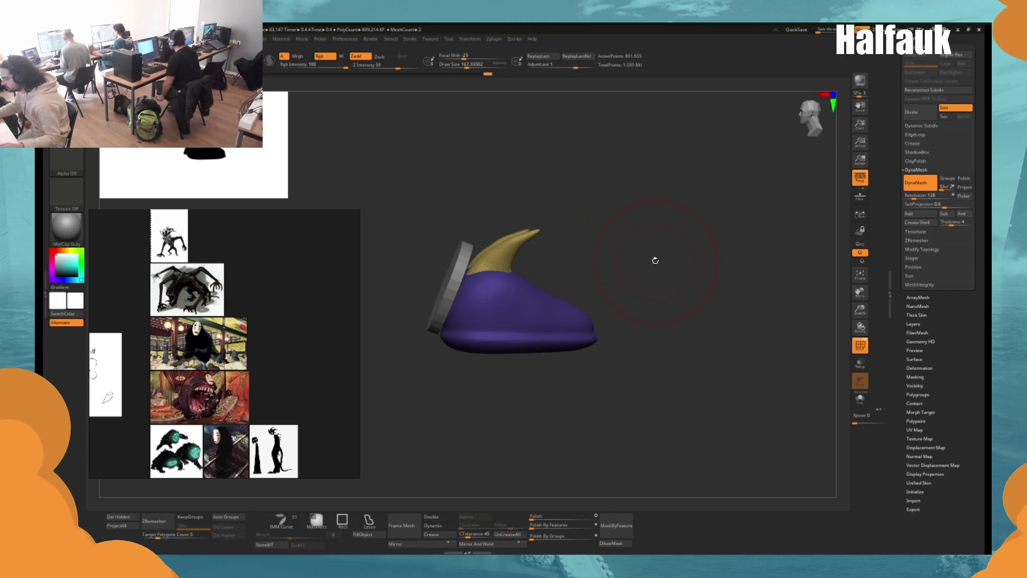
left_click(918, 183)
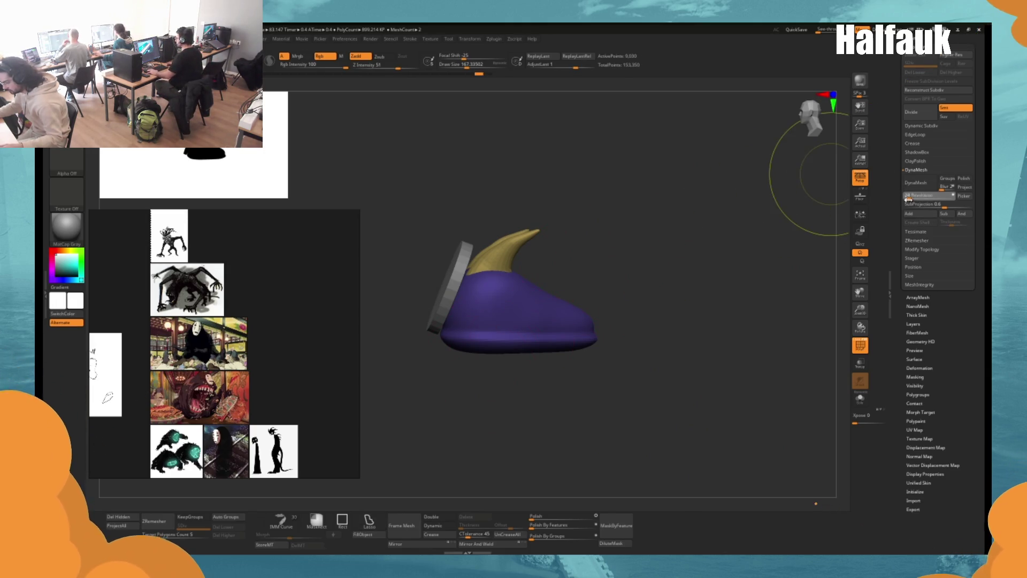
left_click_drag(582, 286, 595, 294)
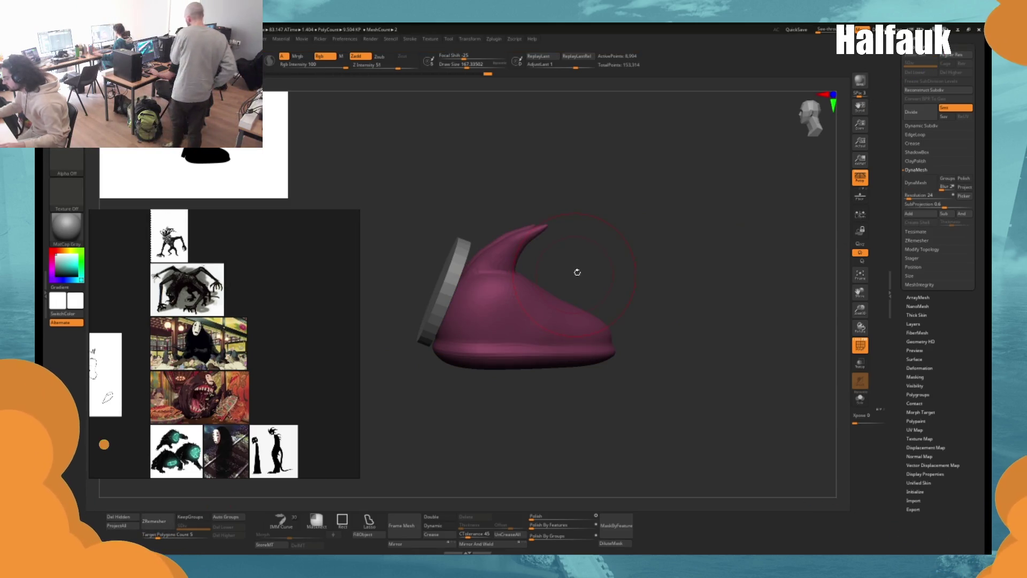
Redo back to the DynaMesh result, then filter the brush picker to C brushes for ClayBuildup.
key("ctrl+z")
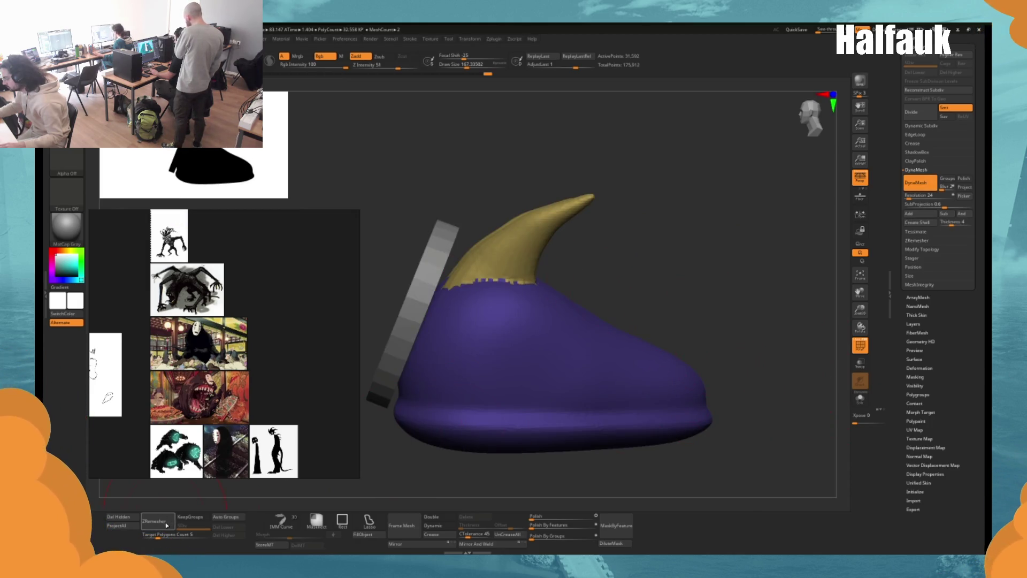
key("ctrl+shift+z")
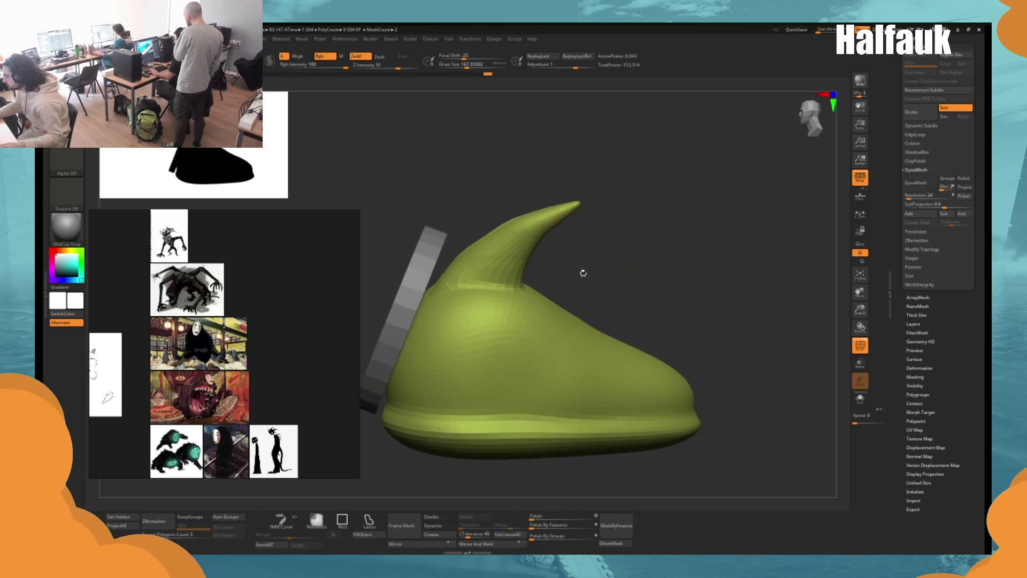
key("space")
left_click(540, 306)
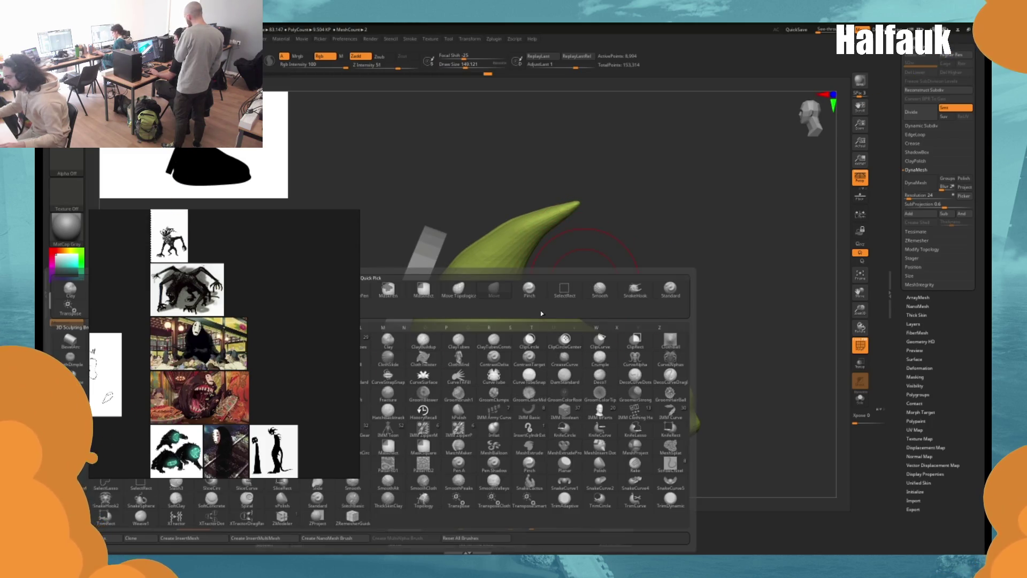
key("c")
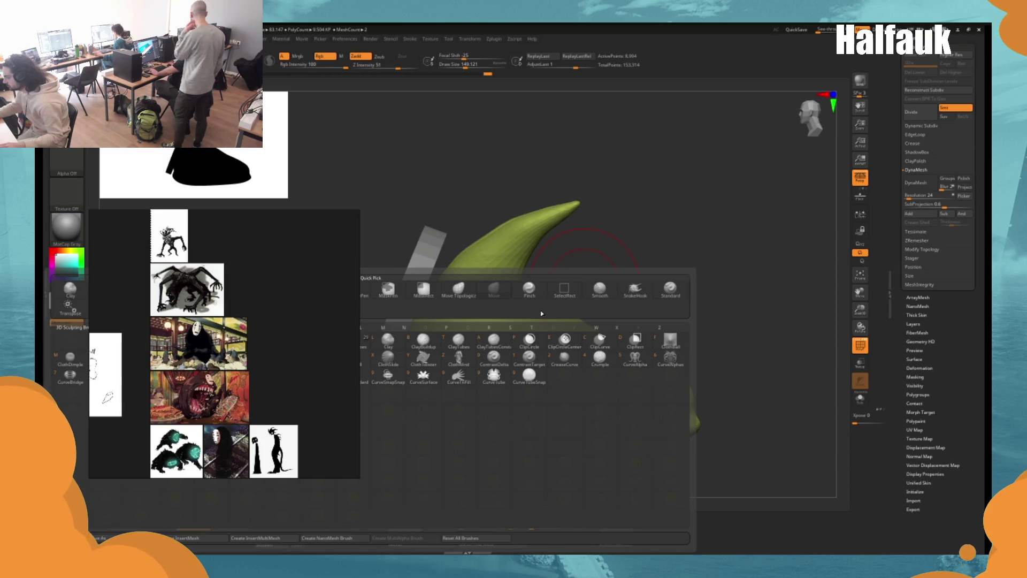